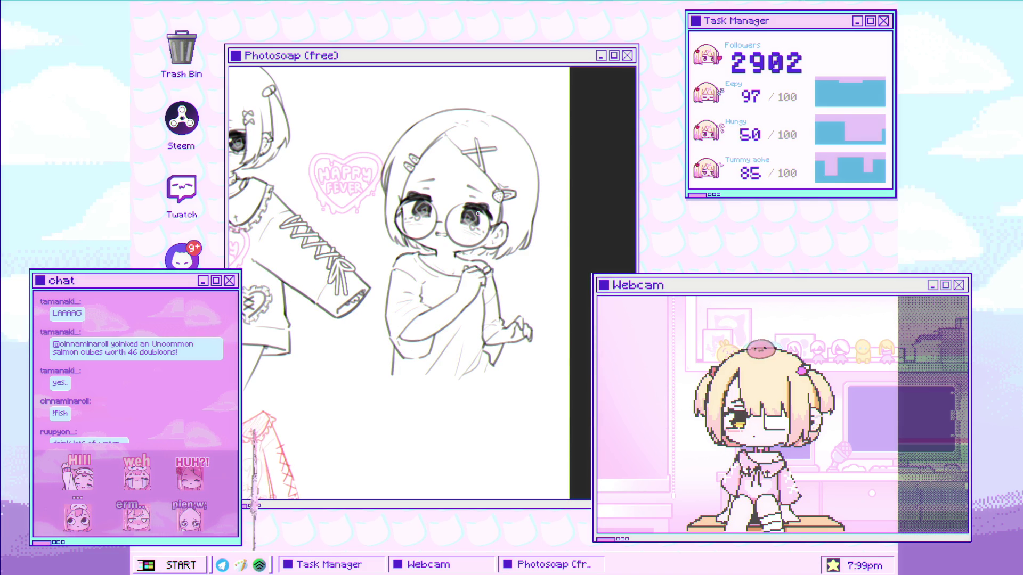
- Zoom in on the glasses girl's clasped hands and bandaged sleeve
{"action": "left_click", "coordinate": [497, 349]}
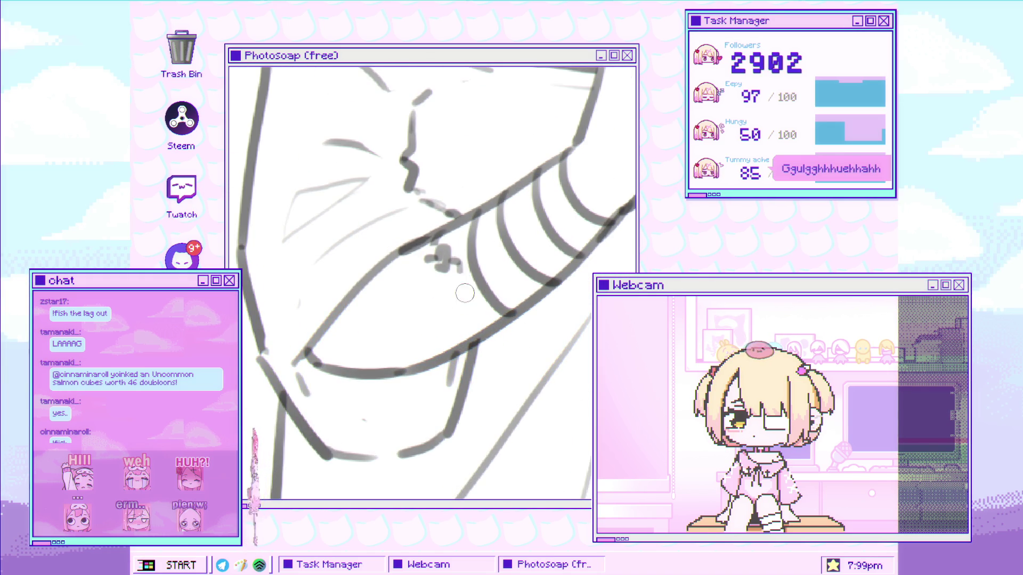
- Draw another curved grey stripe across the glasses girl's sleeve near her wrist
{"action": "mouse_move", "coordinate": [419, 281]}
{"action": "left_mouse_down"}
{"action": "mouse_move", "coordinate": [434, 264]}
{"action": "mouse_move", "coordinate": [448, 327]}
{"action": "left_mouse_up"}
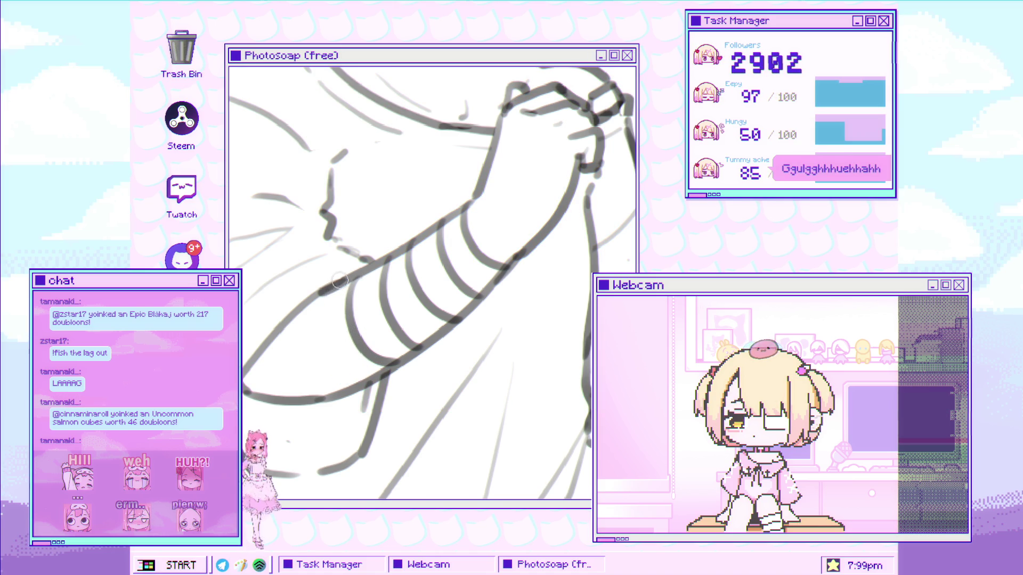
- Draw a curved stripe wrapping around the glasses girl's forearm
{"action": "left_click_drag", "start_coordinate": [333, 283], "coordinate": [356, 358]}
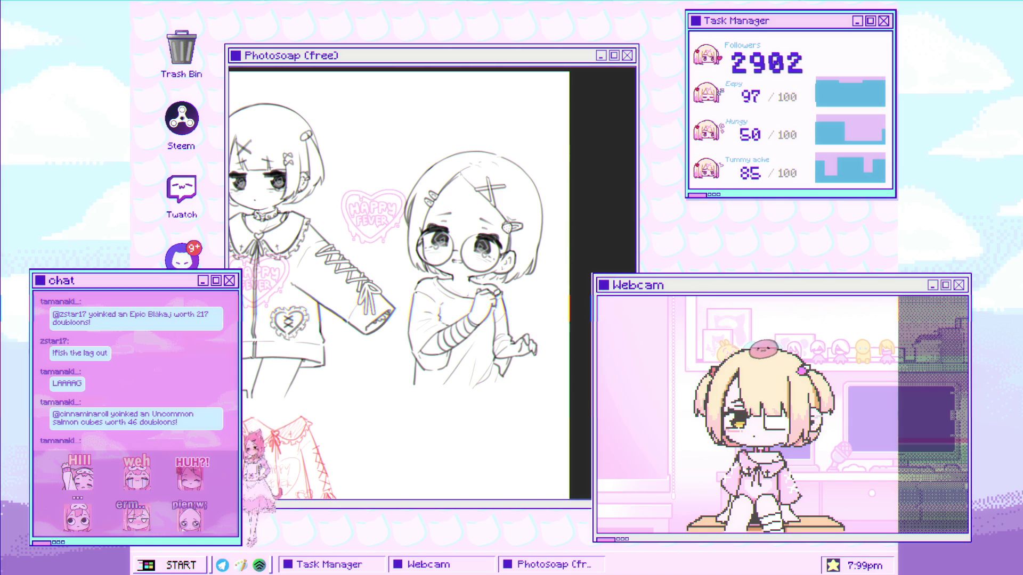
- Scroll the canvas to the empty area above the HAPPY FEVER heart
{"action": "scroll", "coordinate": [437, 461], "scroll_direction": "down", "scroll_amount": 1}
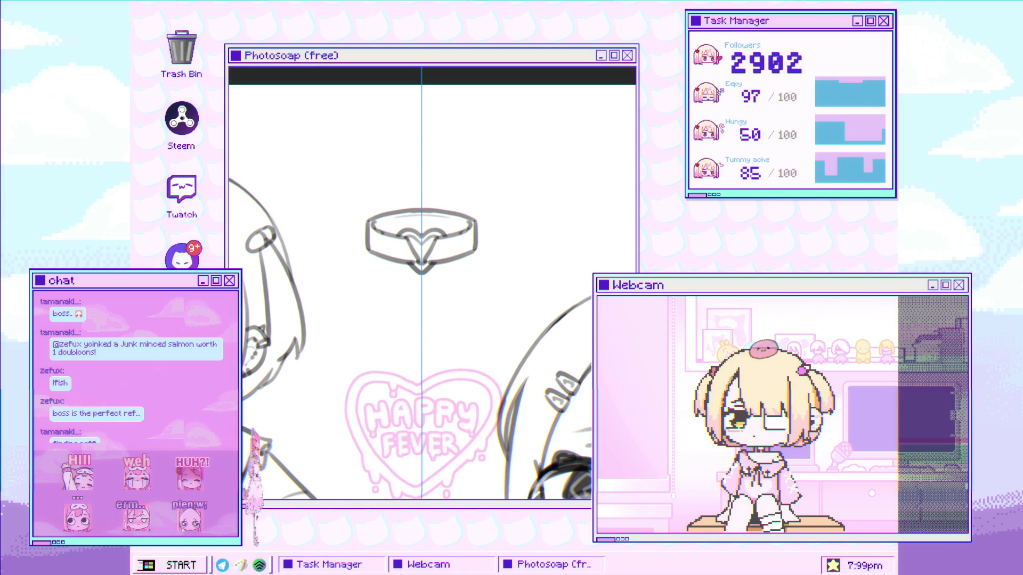
- Zoom into the ring's heart clasp and add a mirrored dot, looped ornament and left-band curl
{"action": "left_click", "coordinate": [428, 195]}
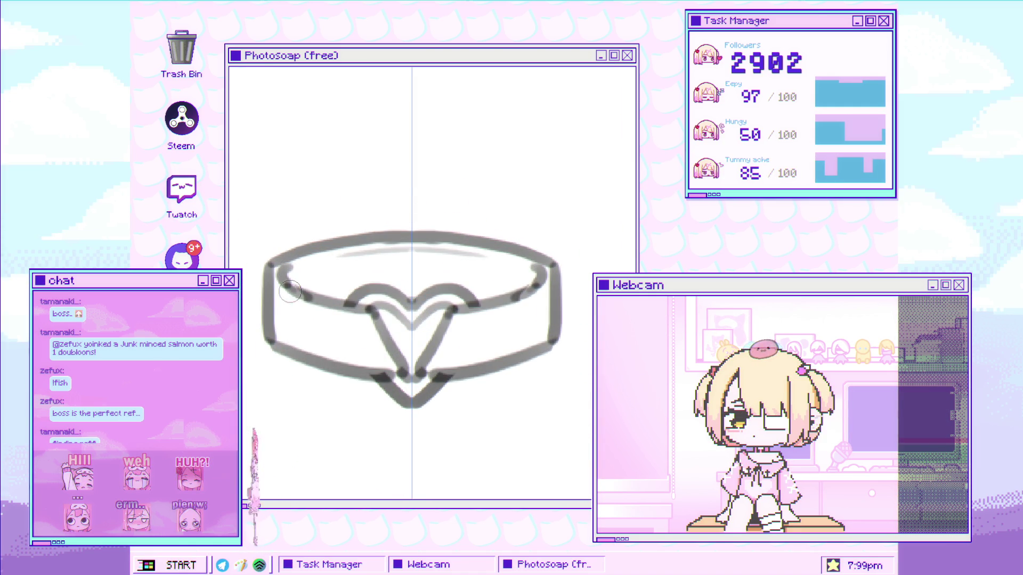
{"action": "left_click", "coordinate": [444, 224]}
{"action": "left_click", "coordinate": [445, 249]}
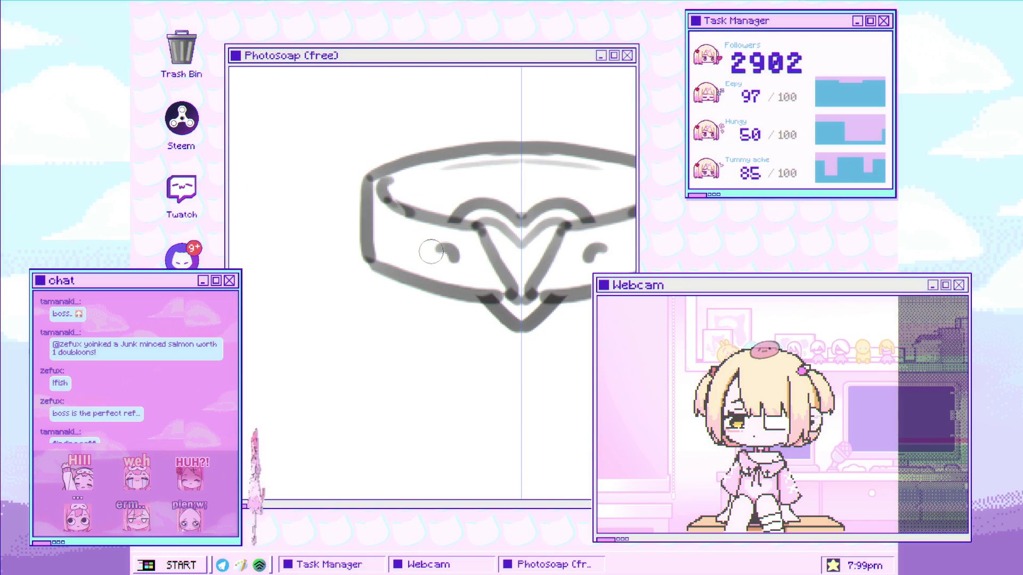
{"action": "mouse_move", "coordinate": [418, 285]}
{"action": "left_mouse_down"}
{"action": "mouse_move", "coordinate": [444, 244]}
{"action": "mouse_move", "coordinate": [431, 285]}
{"action": "left_mouse_up"}
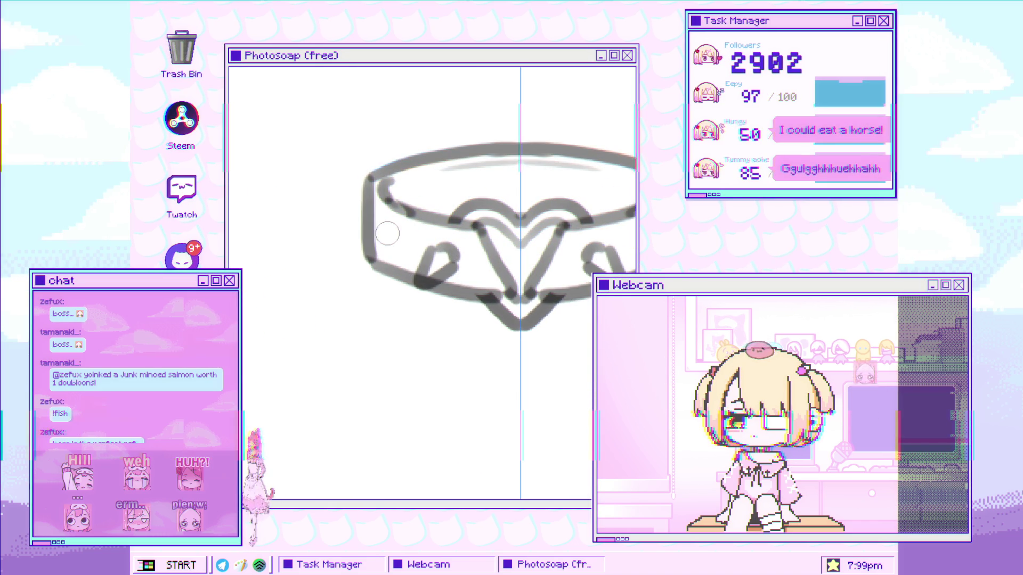
{"action": "left_click_drag", "start_coordinate": [394, 244], "coordinate": [381, 233]}
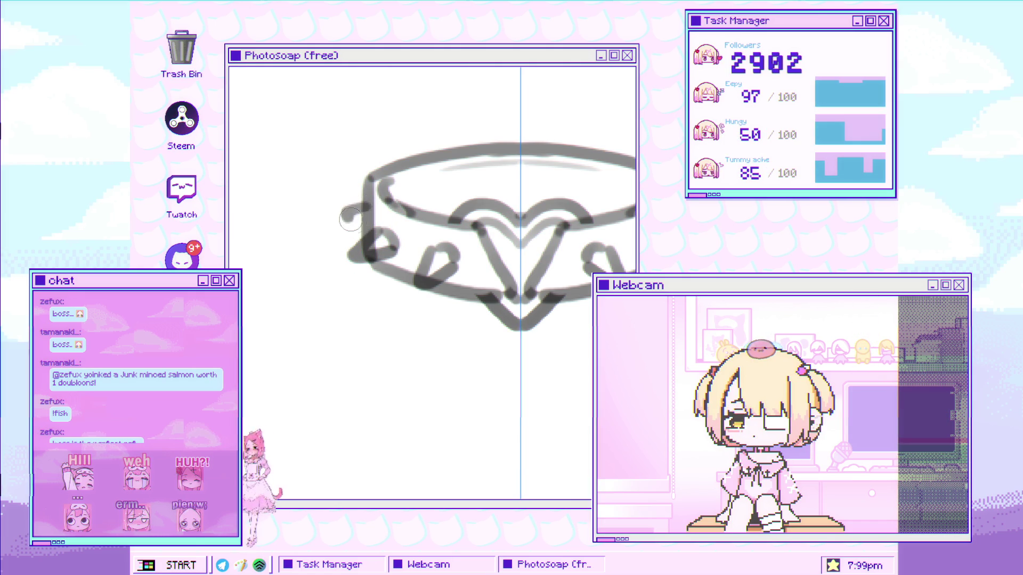
{"action": "scroll", "coordinate": [402, 257], "scroll_direction": "down", "scroll_amount": 5}
{"action": "scroll", "coordinate": [403, 258], "scroll_direction": "up", "scroll_amount": 2}
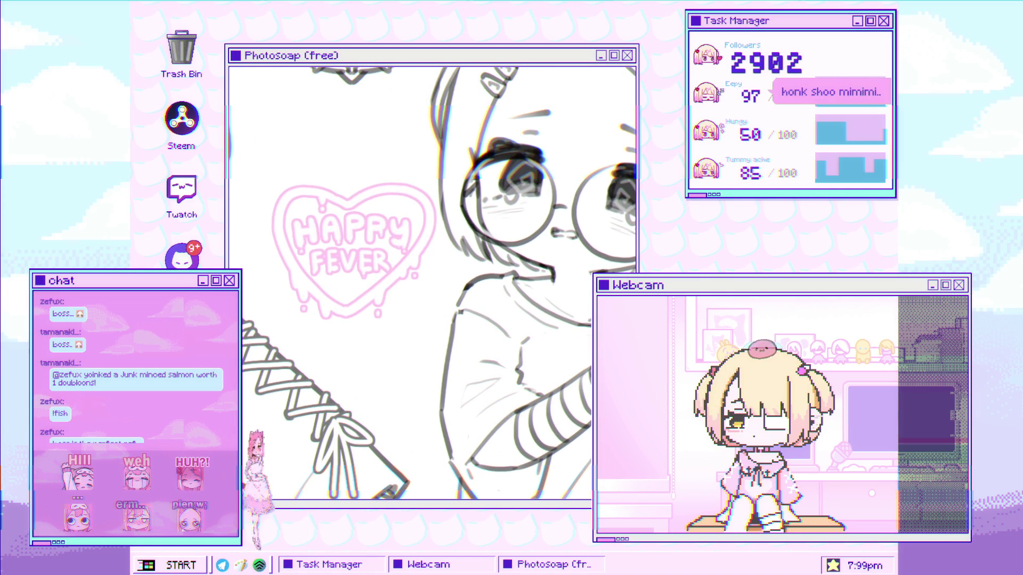
- Select the HAPPY FEVER heart sticker for transforming, then undo a trial skew of its edges
{"action": "left_click", "coordinate": [373, 295]}
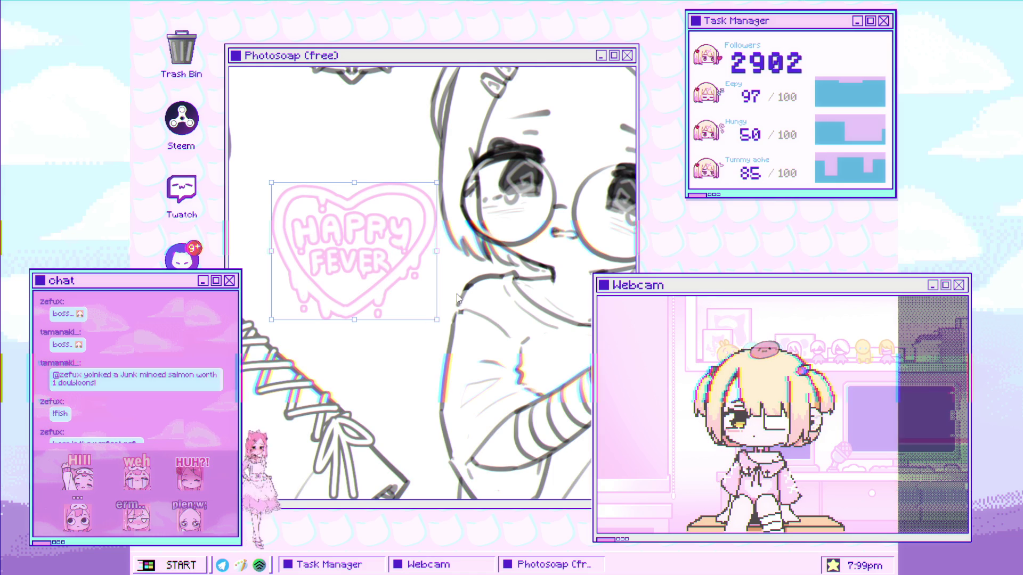
{"action": "left_click_drag", "start_coordinate": [271, 183], "coordinate": [270, 183]}
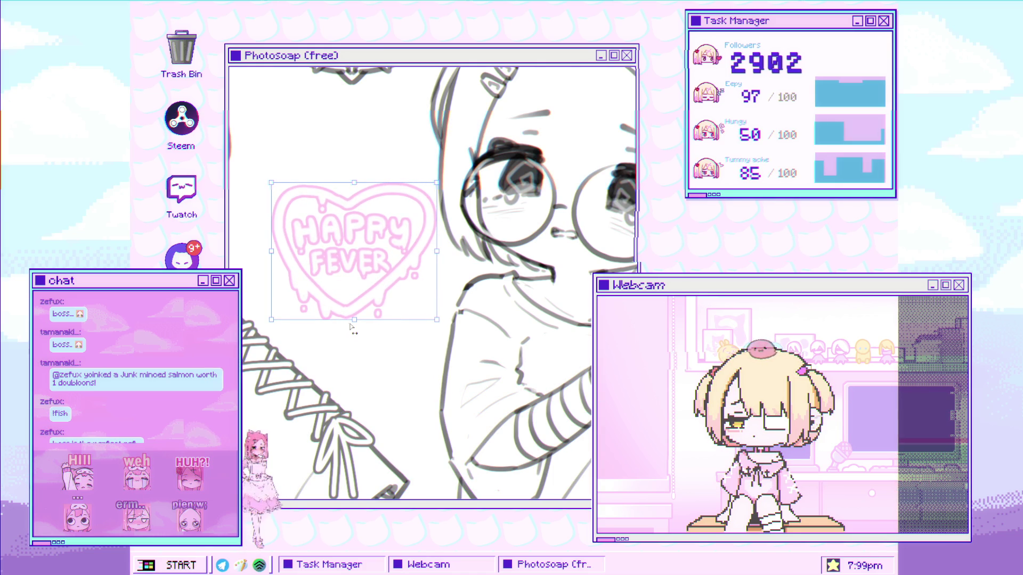
{"action": "left_click_drag", "start_coordinate": [354, 322], "coordinate": [360, 325]}
{"action": "key", "text": "ctrl+z"}
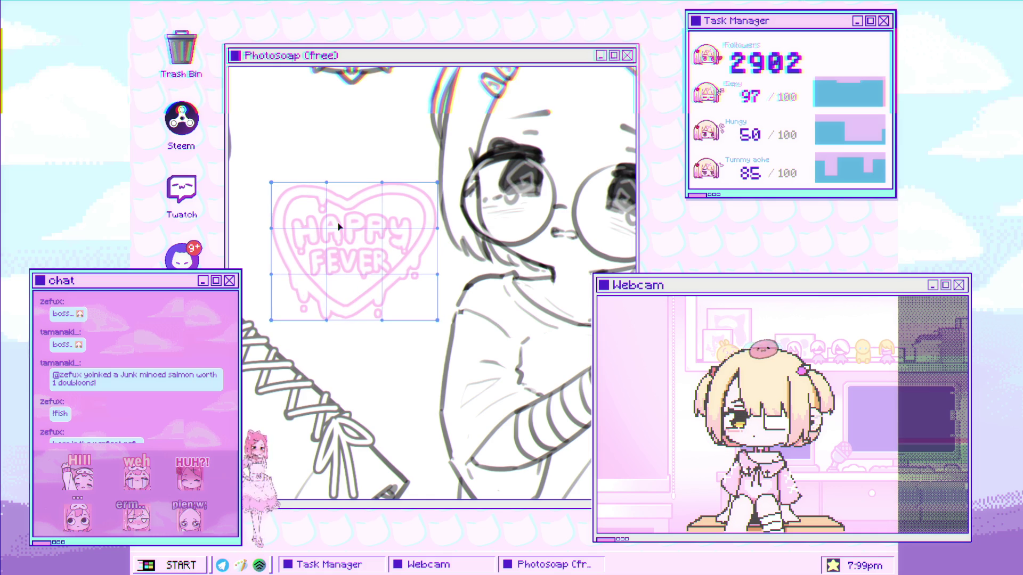
- Bend the HAPPY FEVER heart's mesh grid, pull its upper-left corner inward, and commit the warp
{"action": "mouse_move", "coordinate": [346, 228]}
{"action": "left_mouse_down"}
{"action": "mouse_move", "coordinate": [363, 231]}
{"action": "mouse_move", "coordinate": [364, 274]}
{"action": "left_mouse_up"}
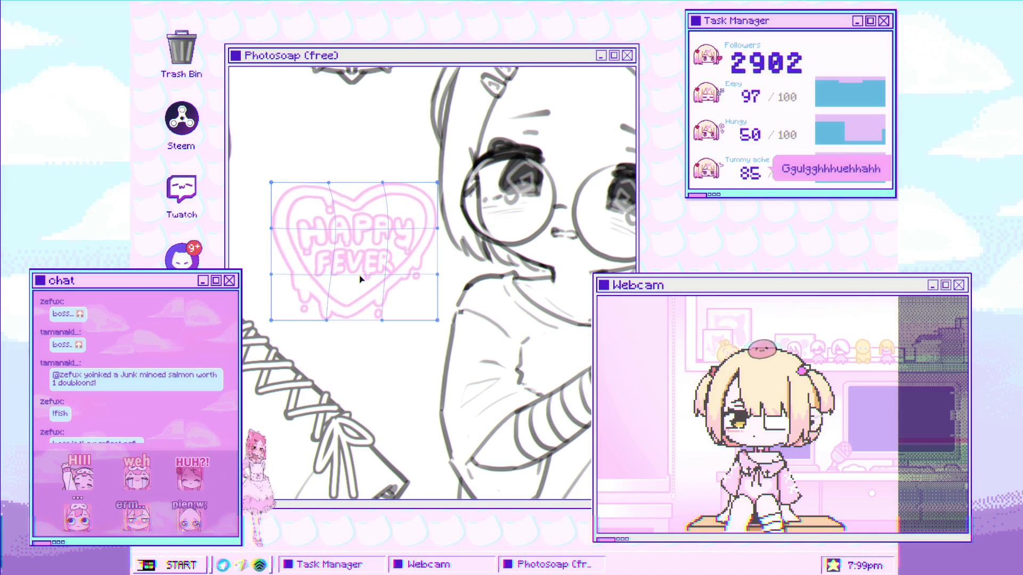
{"action": "scroll", "coordinate": [373, 229], "scroll_direction": "up", "scroll_amount": 2}
{"action": "mouse_move", "coordinate": [377, 222]}
{"action": "left_mouse_down"}
{"action": "mouse_move", "coordinate": [358, 299]}
{"action": "mouse_move", "coordinate": [353, 359]}
{"action": "mouse_move", "coordinate": [361, 354]}
{"action": "left_mouse_up"}
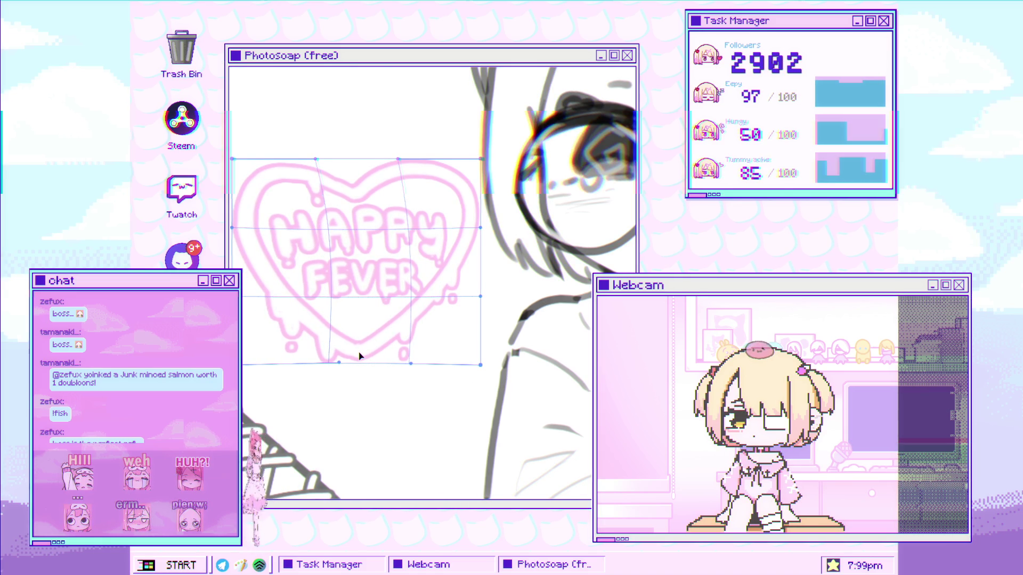
{"action": "left_click_drag", "start_coordinate": [285, 173], "coordinate": [277, 168]}
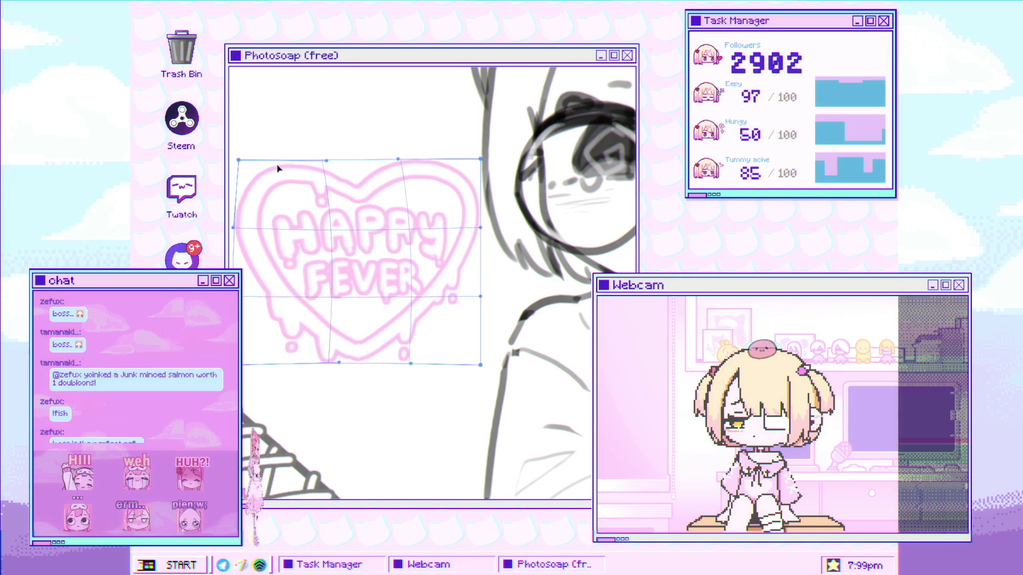
{"action": "left_click_drag", "start_coordinate": [350, 230], "coordinate": [346, 230]}
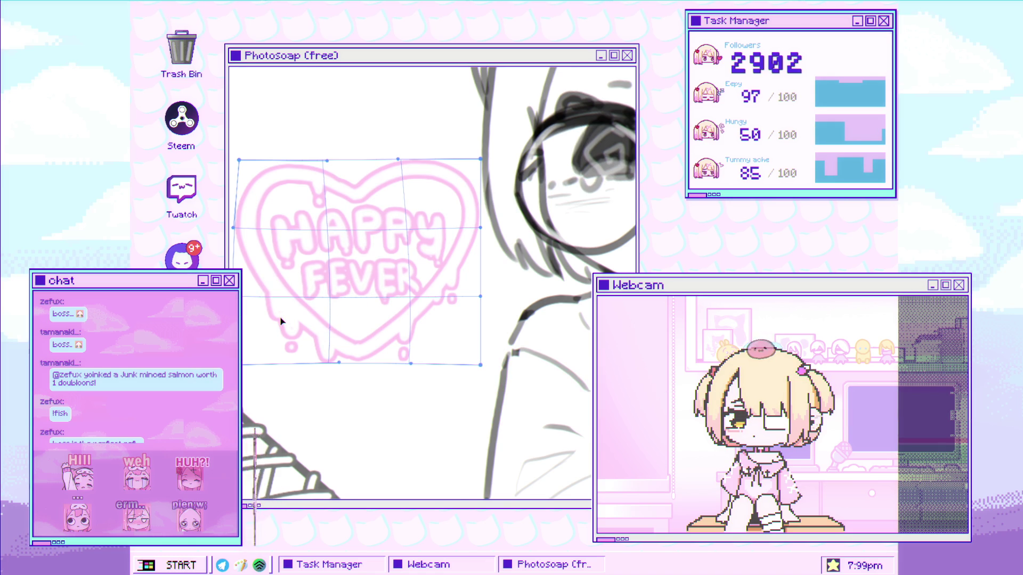
{"action": "scroll", "coordinate": [368, 304], "scroll_direction": "down", "scroll_amount": 1}
{"action": "scroll", "coordinate": [367, 304], "scroll_direction": "down", "scroll_amount": 3}
{"action": "scroll", "coordinate": [368, 266], "scroll_direction": "up", "scroll_amount": 2}
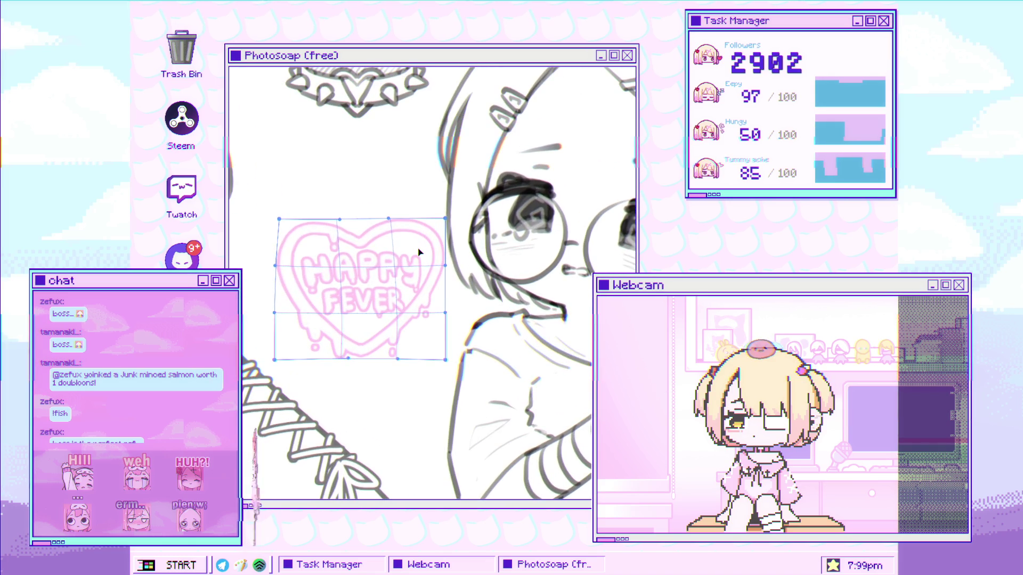
{"action": "key", "text": "Return"}
{"action": "scroll", "coordinate": [314, 289], "scroll_direction": "down", "scroll_amount": 5}
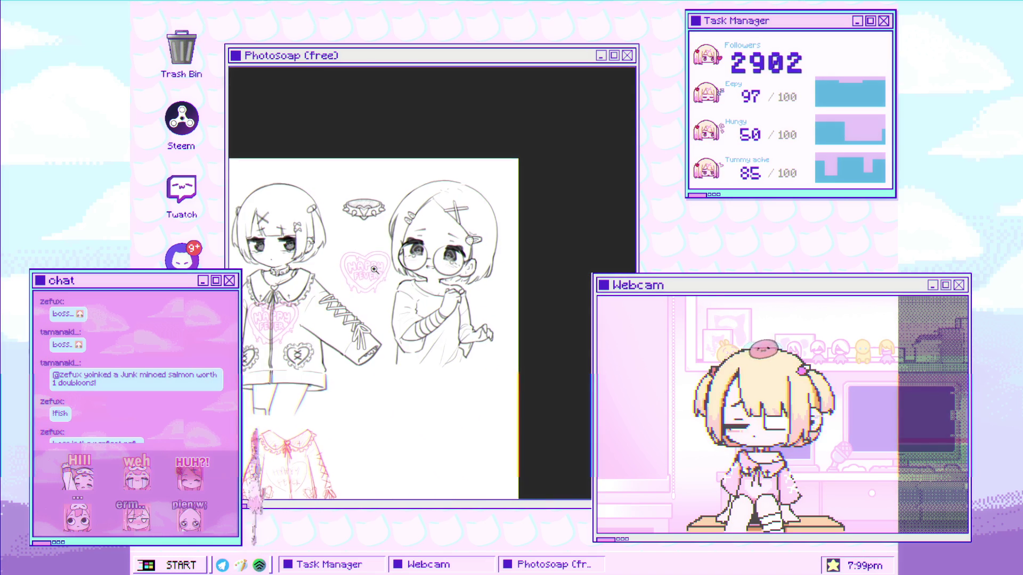
{"action": "scroll", "coordinate": [372, 275], "scroll_direction": "up", "scroll_amount": 5}
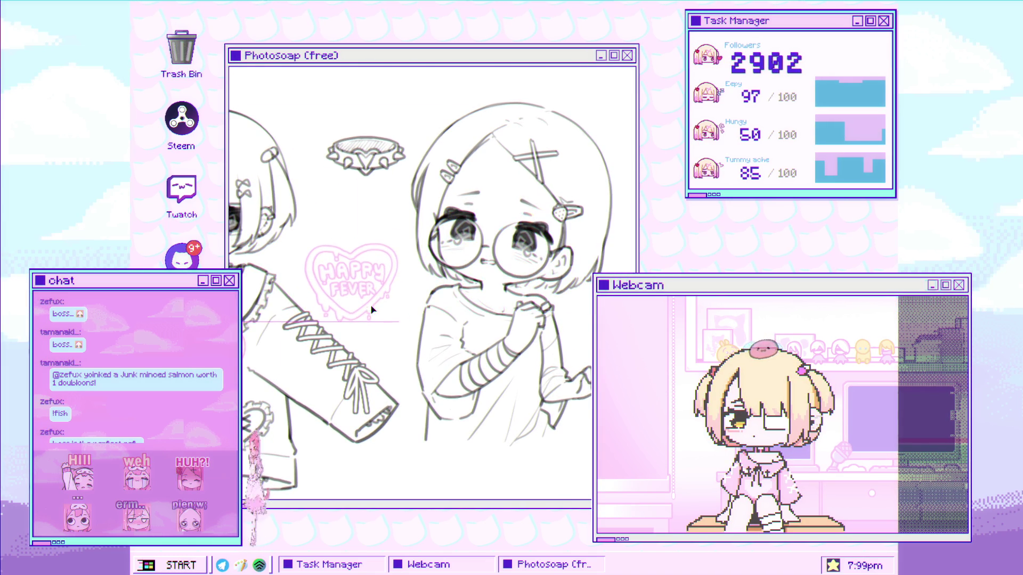
{"action": "scroll", "coordinate": [364, 263], "scroll_direction": "up", "scroll_amount": 3}
{"action": "scroll", "coordinate": [364, 262], "scroll_direction": "down", "scroll_amount": 5}
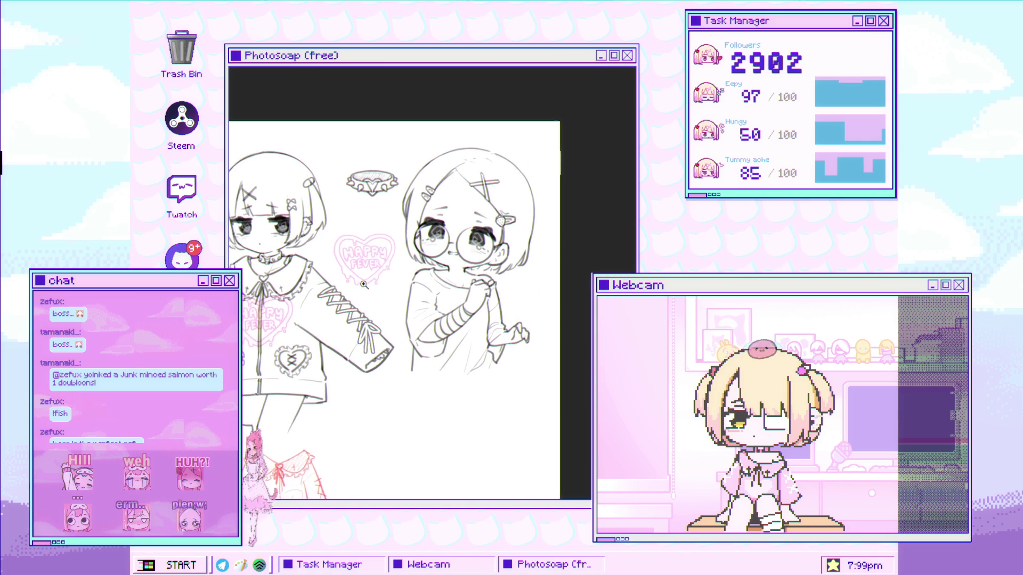
{"action": "scroll", "coordinate": [364, 284], "scroll_direction": "up", "scroll_amount": 4}
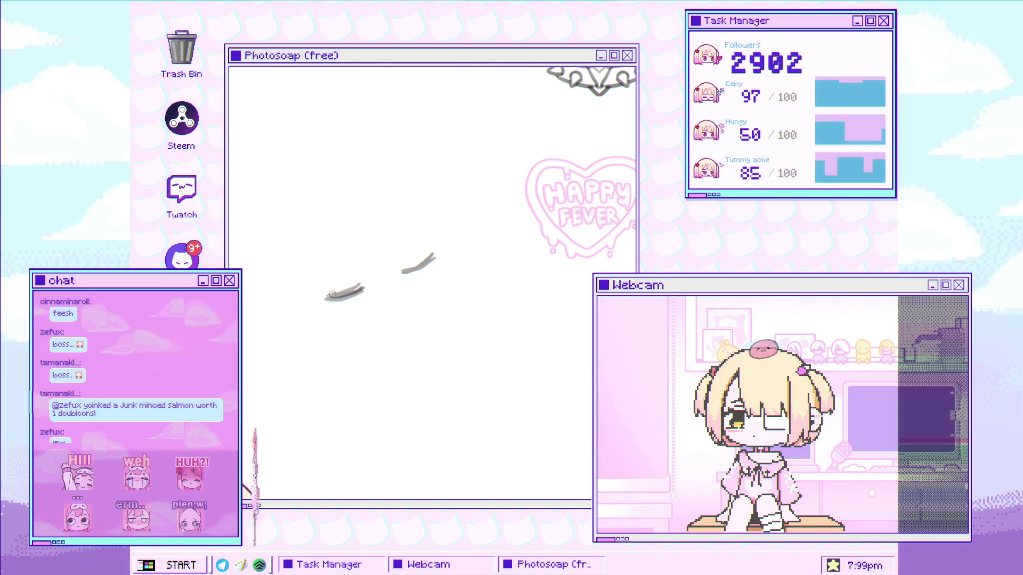
- Darken the two sleepy-eye strokes and add a lash, an eyelid line and small strokes nearby
{"action": "mouse_move", "coordinate": [417, 261]}
{"action": "left_mouse_down"}
{"action": "mouse_move", "coordinate": [434, 254]}
{"action": "mouse_move", "coordinate": [323, 297]}
{"action": "left_mouse_up"}
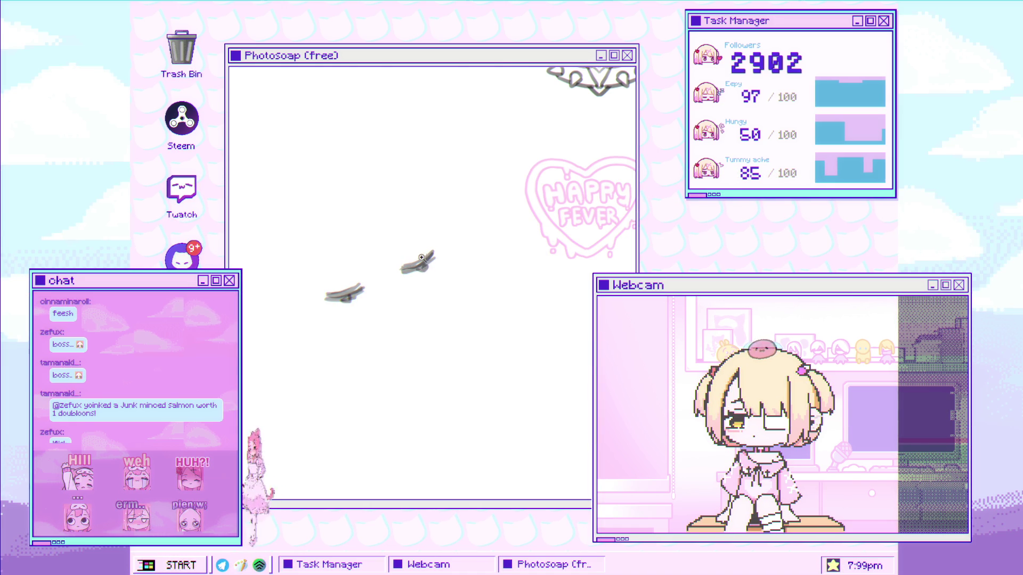
{"action": "left_click_drag", "start_coordinate": [372, 272], "coordinate": [351, 282]}
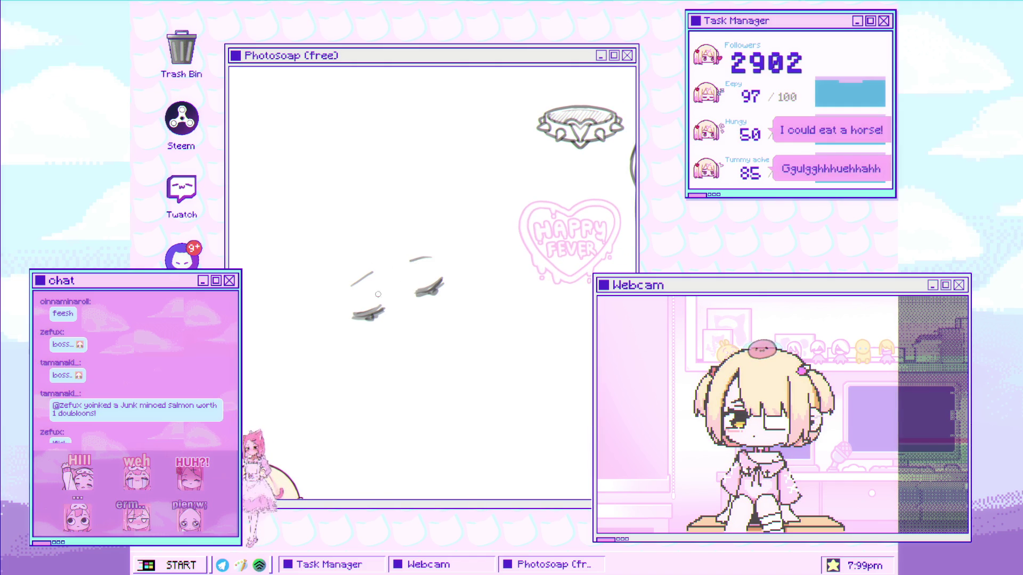
{"action": "left_click_drag", "start_coordinate": [428, 254], "coordinate": [408, 258]}
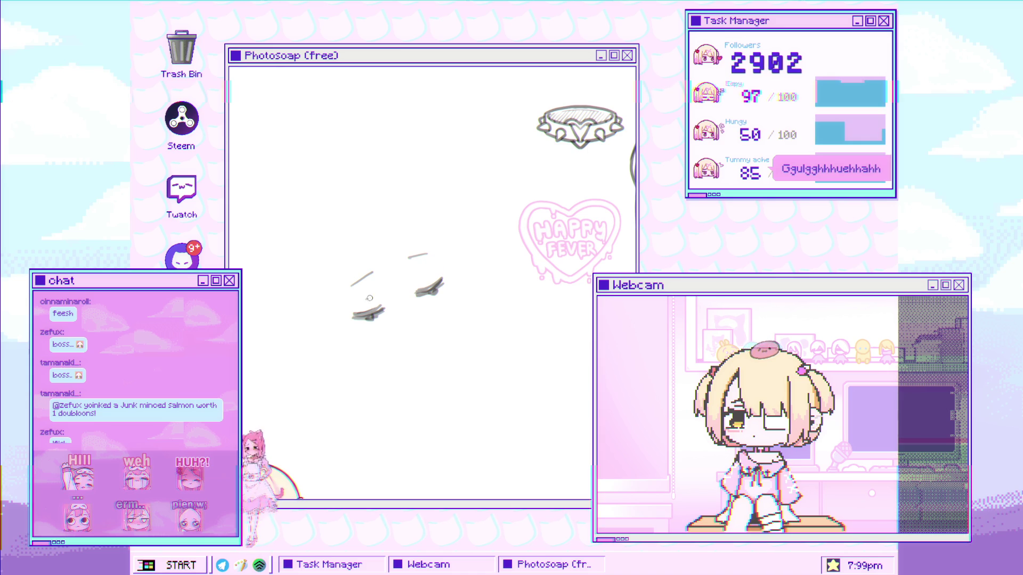
{"action": "left_click_drag", "start_coordinate": [417, 278], "coordinate": [421, 275]}
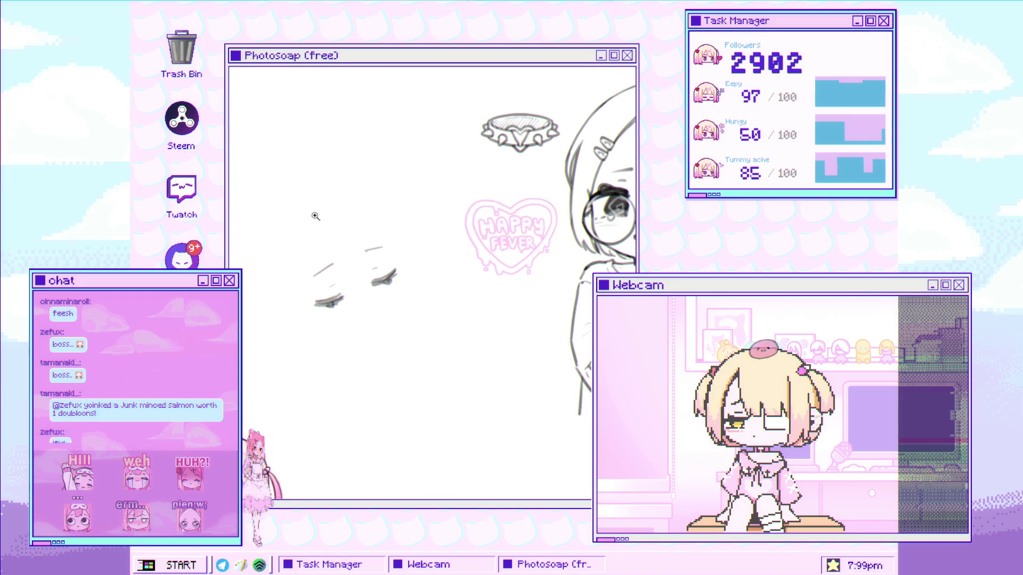
{"action": "left_click", "coordinate": [385, 285]}
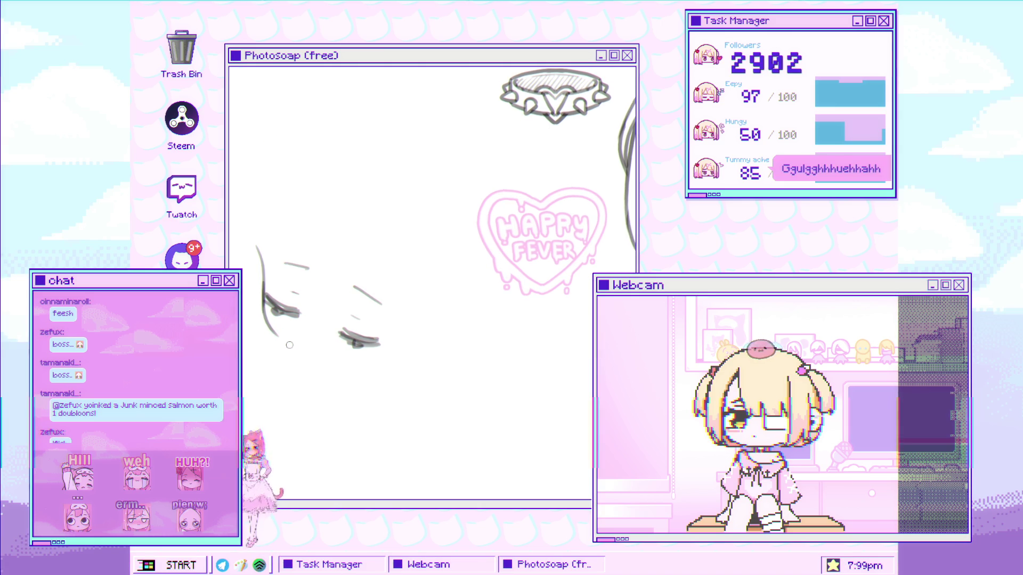
- Ink the jaw curve darker, redraw its lower end zoomed in, then sketch the head outline
{"action": "left_click_drag", "start_coordinate": [308, 353], "coordinate": [315, 357]}
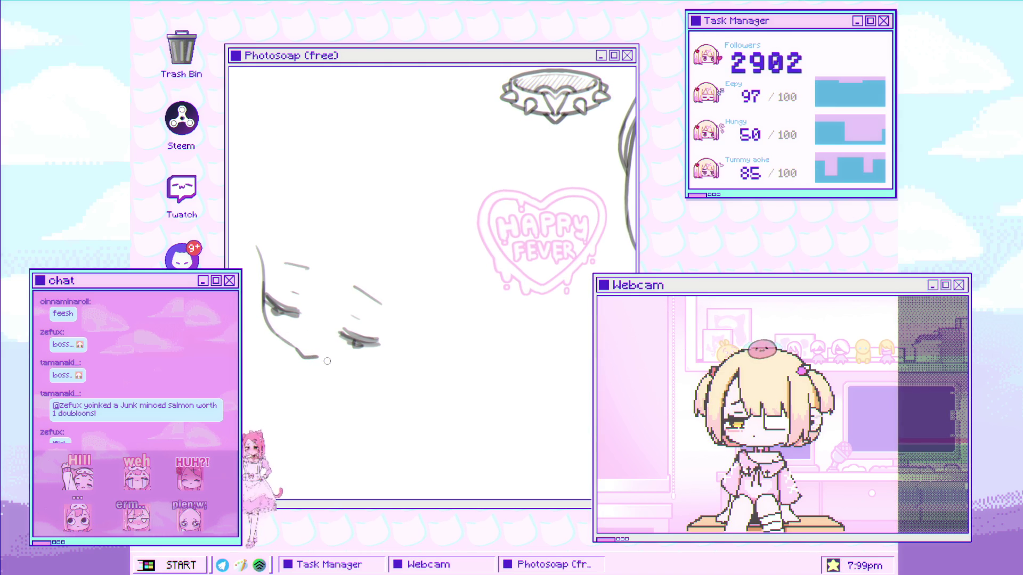
{"action": "left_click", "coordinate": [330, 340]}
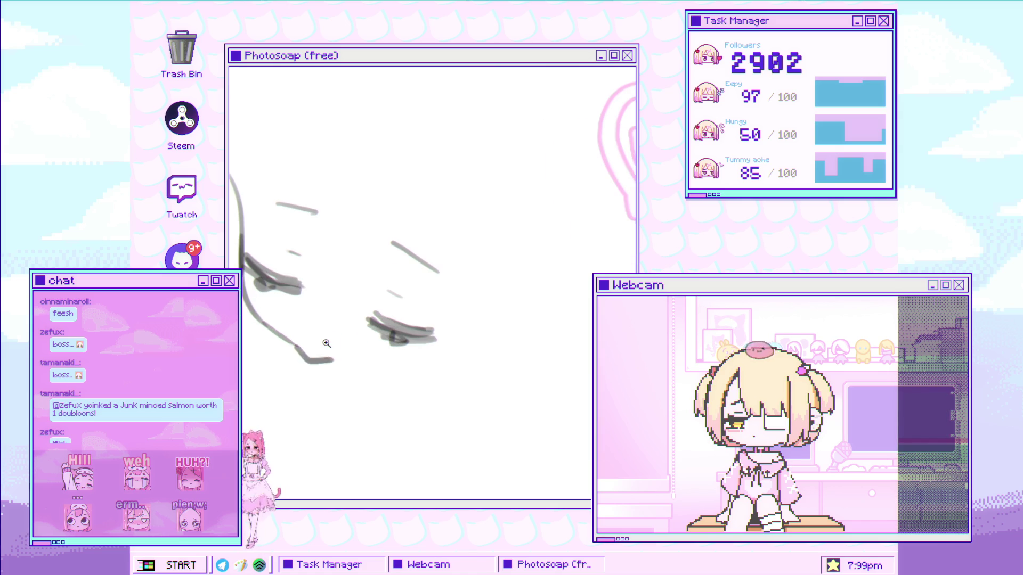
{"action": "mouse_move", "coordinate": [298, 349]}
{"action": "left_mouse_down"}
{"action": "mouse_move", "coordinate": [319, 360]}
{"action": "mouse_move", "coordinate": [349, 352]}
{"action": "left_mouse_up"}
{"action": "scroll", "coordinate": [319, 357], "scroll_direction": "down", "scroll_amount": 1}
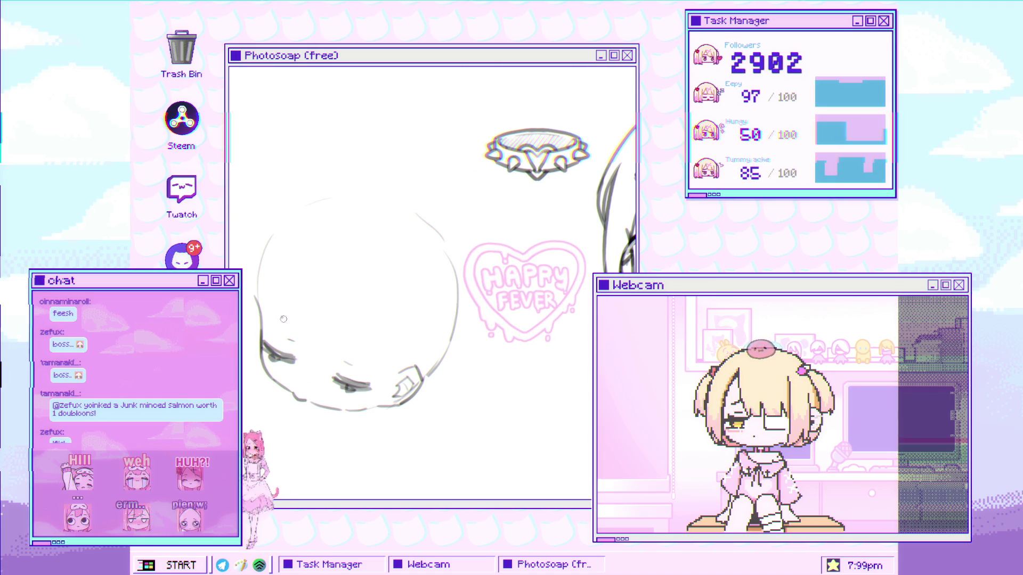
{"action": "left_click_drag", "start_coordinate": [278, 319], "coordinate": [286, 318]}
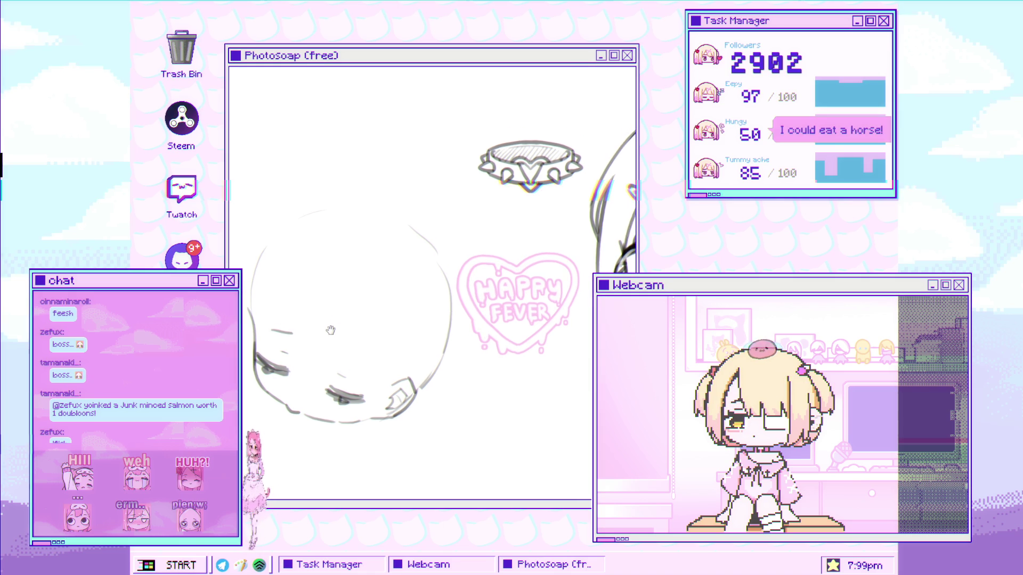
- Scroll the canvas back over the new chibi head to work on its hair
{"action": "scroll", "coordinate": [329, 331], "scroll_direction": "up", "scroll_amount": 1}
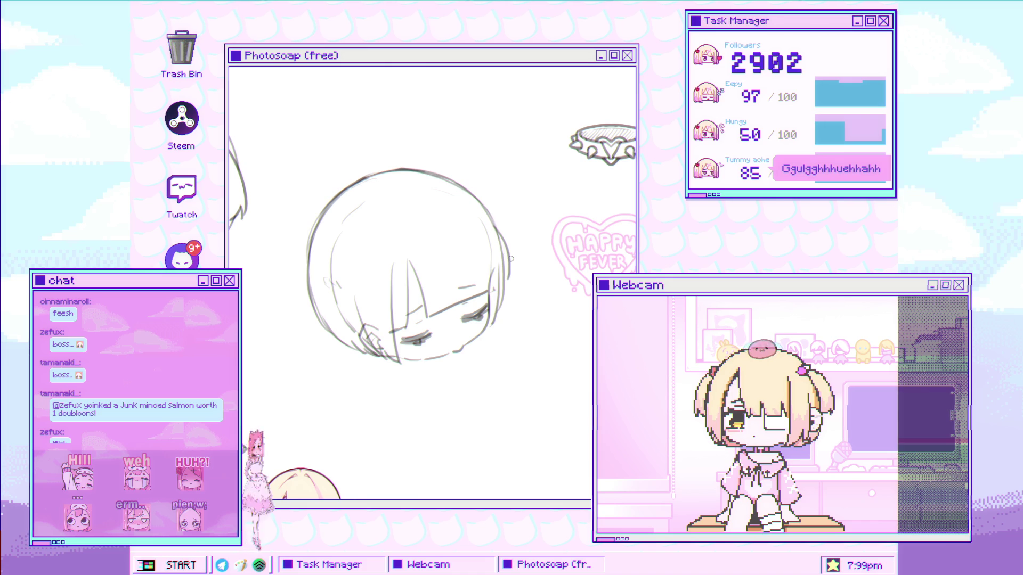
- Zoom in on the new chibi head and sketch a hair strand down its left cheek
{"action": "left_click", "coordinate": [527, 216]}
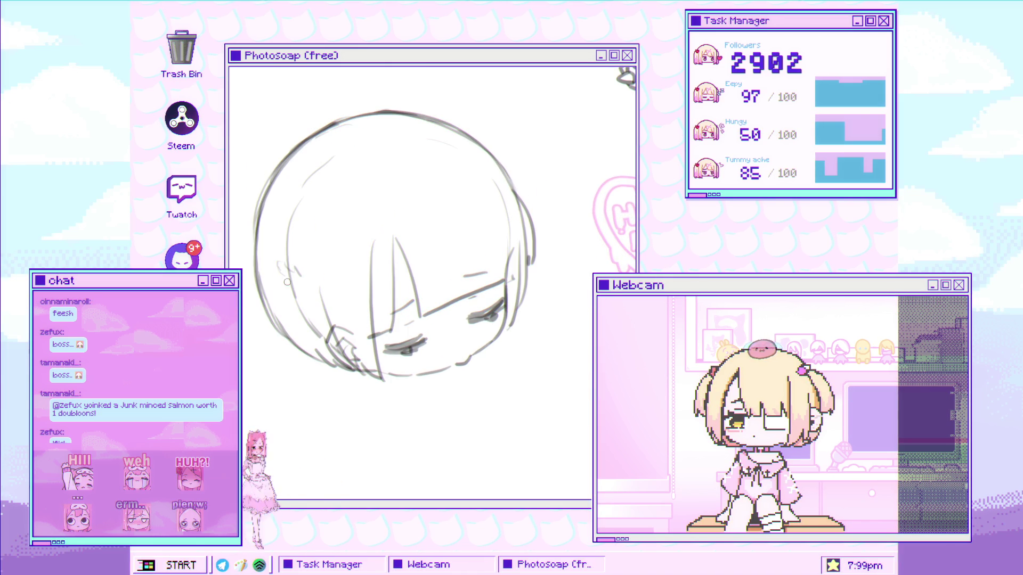
{"action": "left_click", "coordinate": [301, 293]}
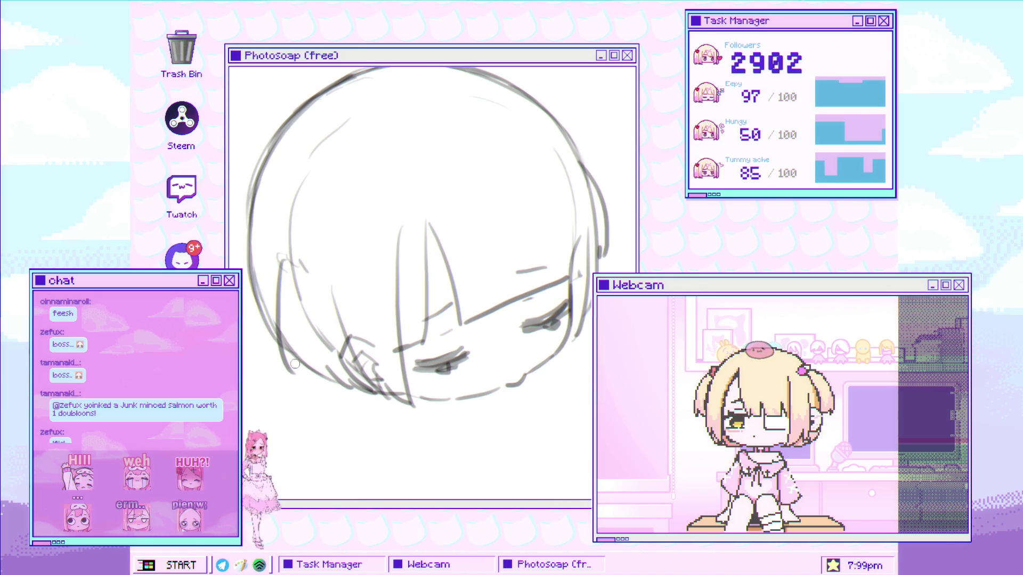
{"action": "left_click_drag", "start_coordinate": [296, 273], "coordinate": [332, 373]}
{"action": "left_click_drag", "start_coordinate": [292, 270], "coordinate": [337, 378]}
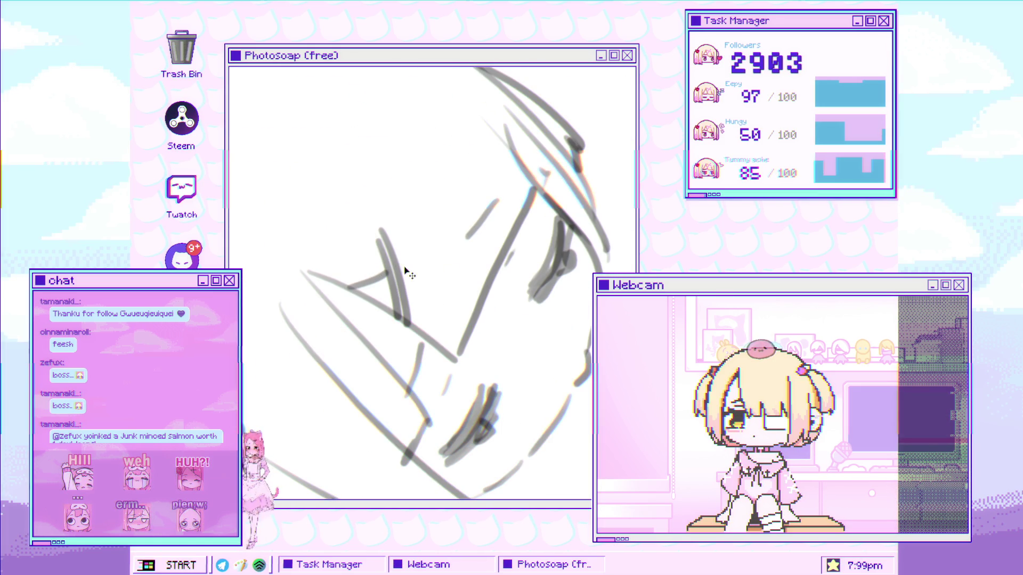
- Add a short dark stroke on the face and a thin line beside the X-shaped clip
{"action": "left_click_drag", "start_coordinate": [361, 295], "coordinate": [403, 276]}
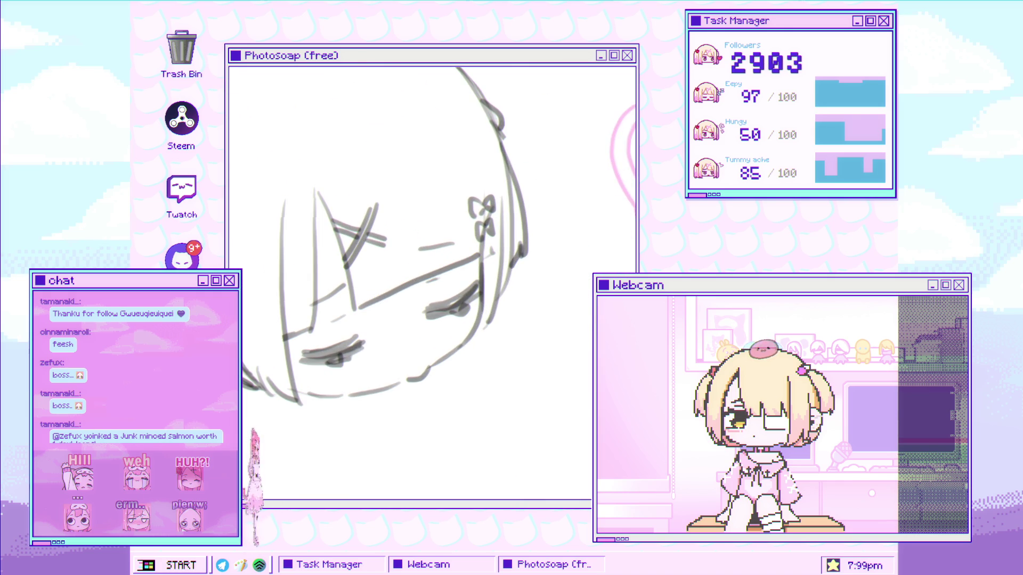
{"action": "mouse_move", "coordinate": [372, 288]}
{"action": "left_mouse_down"}
{"action": "mouse_move", "coordinate": [405, 302]}
{"action": "mouse_move", "coordinate": [484, 257]}
{"action": "left_mouse_up"}
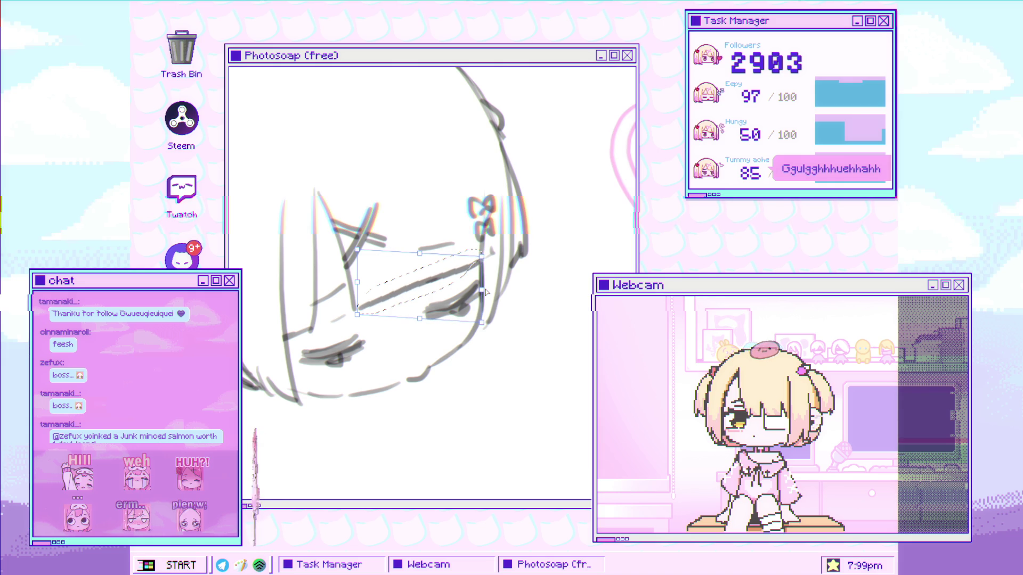
- Apply the transform so the resized sleepy-eye lines stay in place
{"action": "scroll", "coordinate": [485, 292], "scroll_direction": "down", "scroll_amount": 1}
{"action": "key", "text": "Return"}
{"action": "key", "text": "b"}
- Zoom out, pan to the lower drawings and tilt the canvas toward the head sketch
{"action": "scroll", "coordinate": [509, 246], "scroll_direction": "down", "scroll_amount": 3}
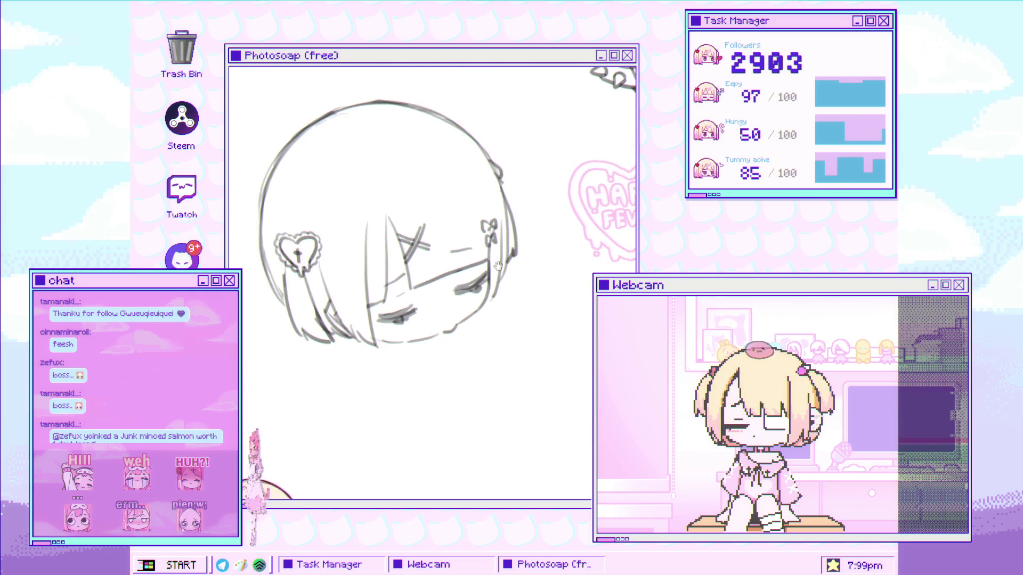
{"action": "left_click_drag", "start_coordinate": [450, 280], "coordinate": [398, 262]}
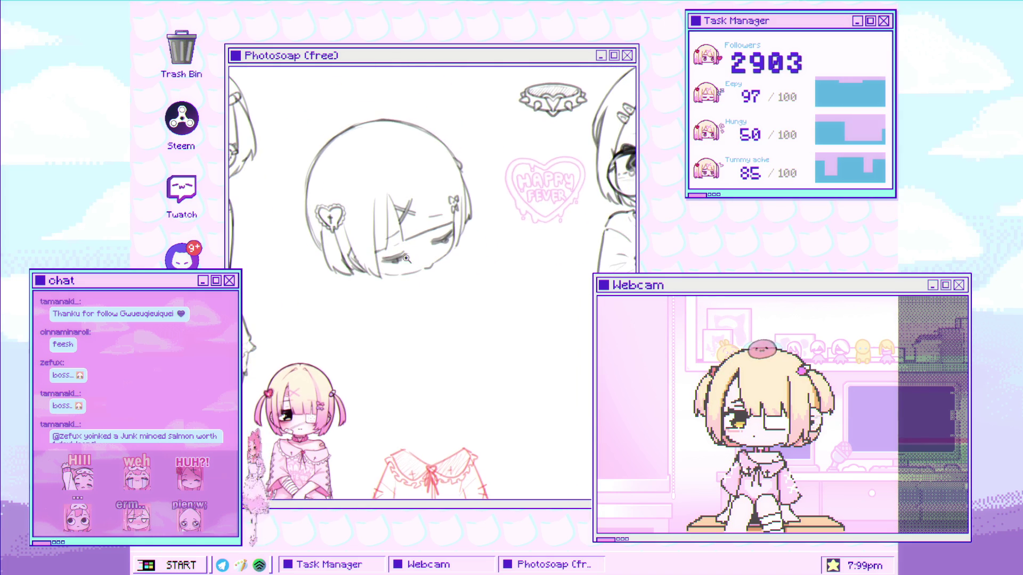
{"action": "left_click_drag", "start_coordinate": [436, 226], "coordinate": [435, 248]}
{"action": "scroll", "coordinate": [454, 194], "scroll_direction": "down", "scroll_amount": 3}
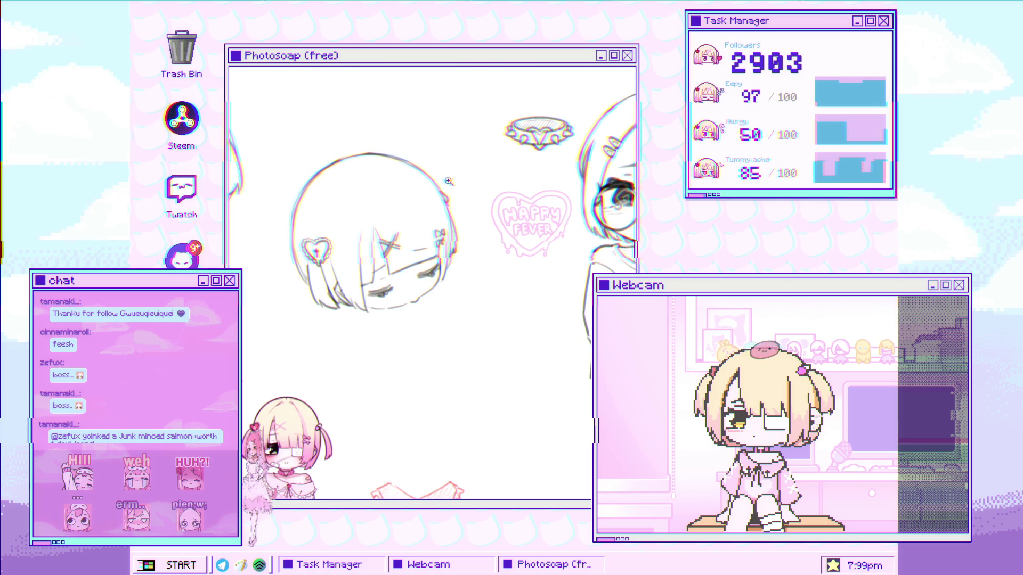
{"action": "scroll", "coordinate": [465, 242], "scroll_direction": "up", "scroll_amount": 5}
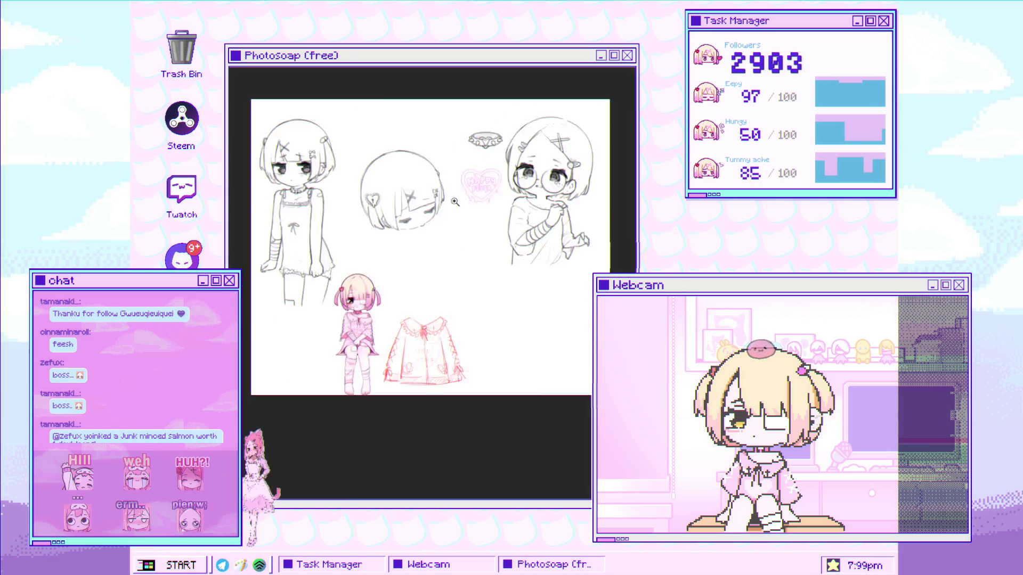
{"action": "mouse_move", "coordinate": [465, 188]}
{"action": "left_mouse_down"}
{"action": "mouse_move", "coordinate": [388, 270]}
{"action": "mouse_move", "coordinate": [392, 304]}
{"action": "mouse_move", "coordinate": [479, 183]}
{"action": "left_mouse_up"}
- Trace darker strokes along the top and lower edges of the chibi head outline
{"action": "scroll", "coordinate": [414, 317], "scroll_direction": "up", "scroll_amount": 2}
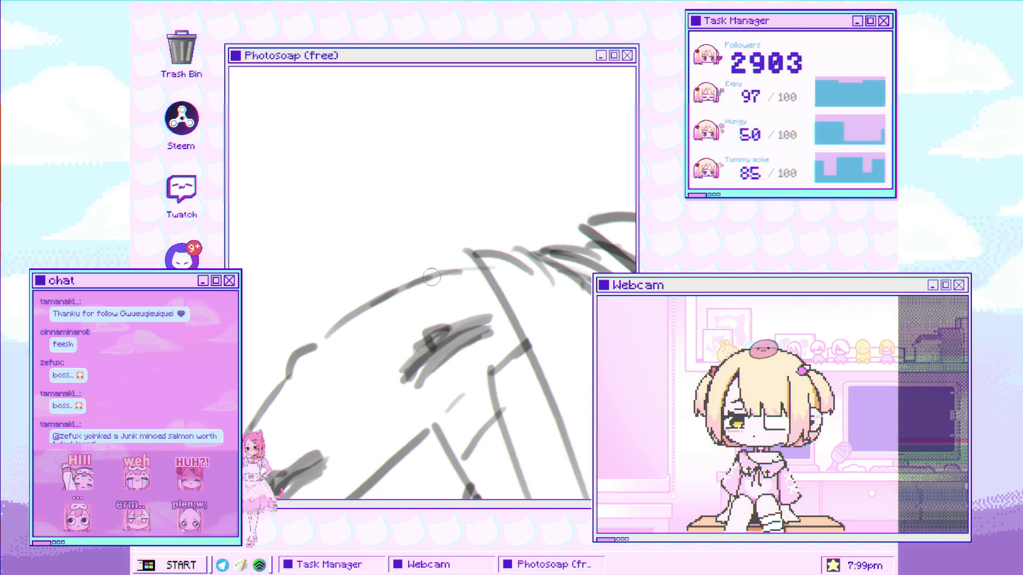
{"action": "left_click_drag", "start_coordinate": [395, 291], "coordinate": [478, 269]}
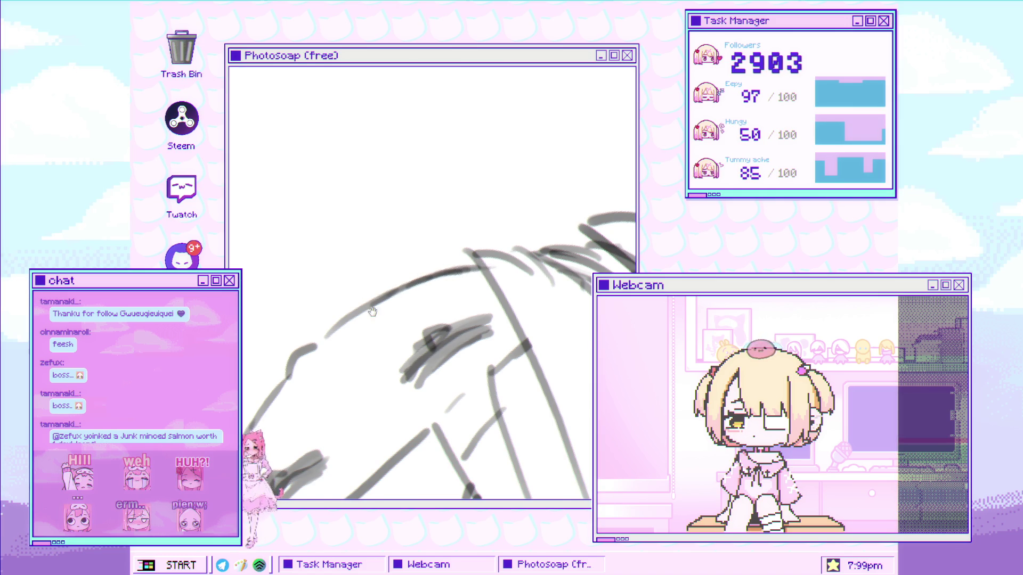
{"action": "left_click_drag", "start_coordinate": [360, 317], "coordinate": [382, 307]}
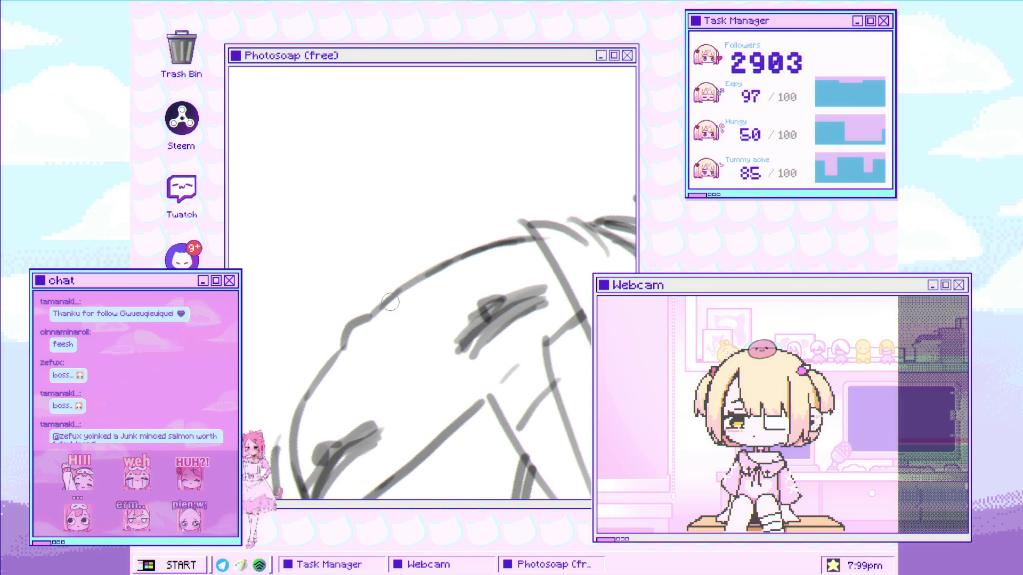
{"action": "left_click_drag", "start_coordinate": [346, 347], "coordinate": [304, 395]}
{"action": "mouse_move", "coordinate": [368, 333]}
{"action": "left_mouse_down"}
{"action": "mouse_move", "coordinate": [373, 266]}
{"action": "mouse_move", "coordinate": [331, 171]}
{"action": "mouse_move", "coordinate": [406, 229]}
{"action": "left_mouse_up"}
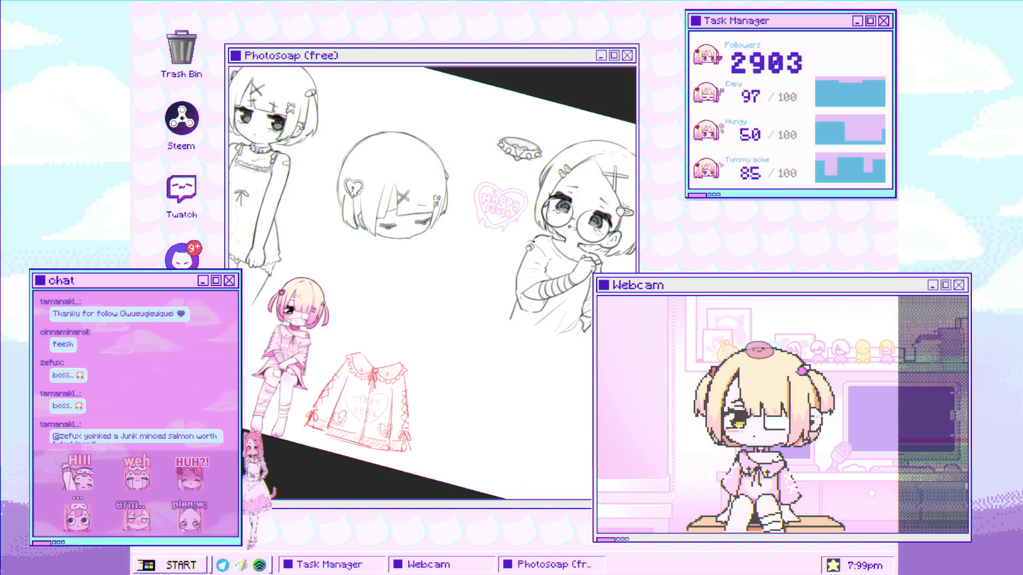
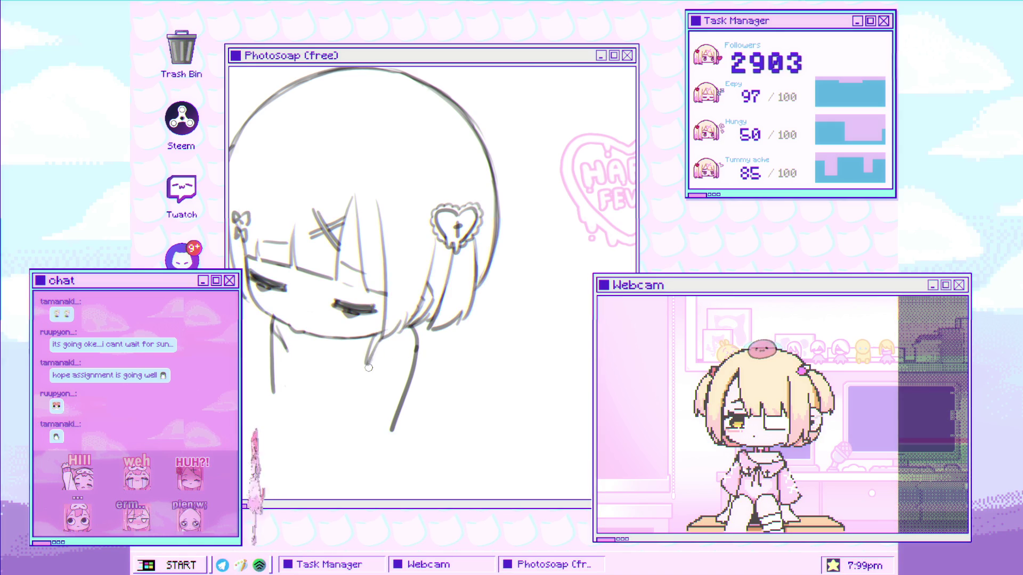
- Draw two vertical neck lines, erase the shoulder line's lower end, and redraw it darker
{"action": "scroll", "coordinate": [286, 326], "scroll_direction": "up", "scroll_amount": 1}
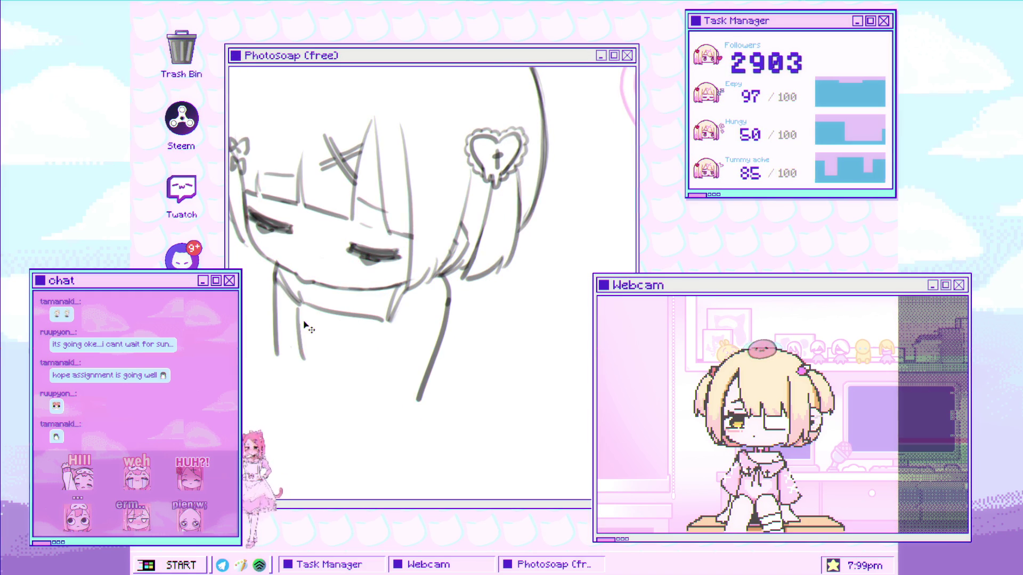
{"action": "left_click_drag", "start_coordinate": [272, 316], "coordinate": [276, 366]}
{"action": "left_click_drag", "start_coordinate": [365, 332], "coordinate": [361, 376]}
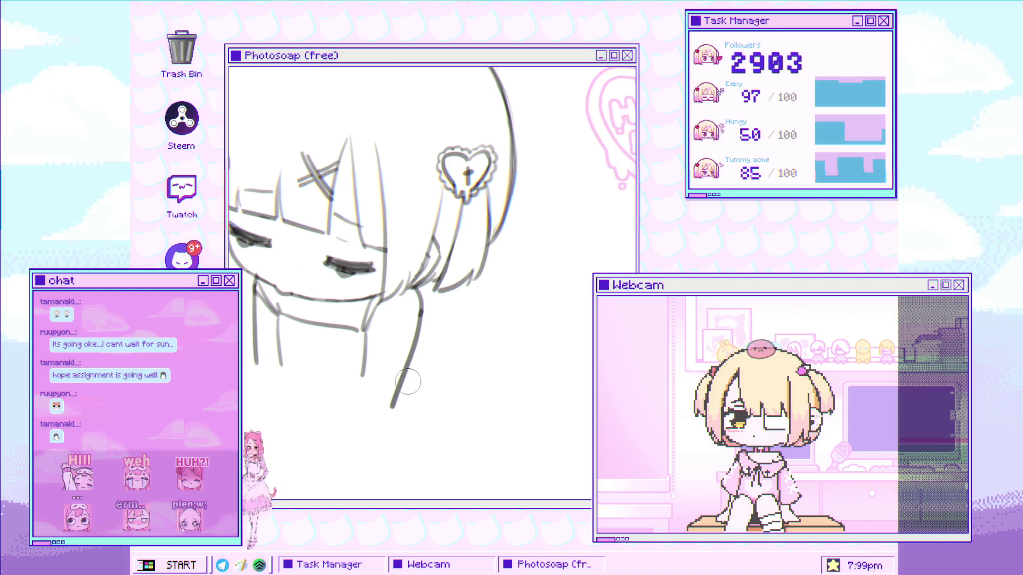
{"action": "left_click_drag", "start_coordinate": [397, 358], "coordinate": [390, 400]}
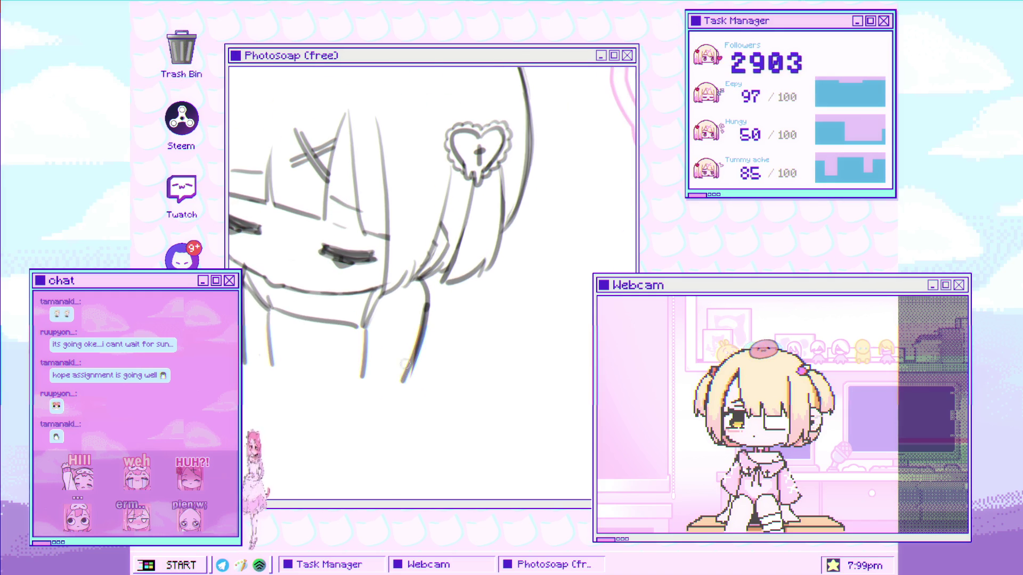
{"action": "left_click_drag", "start_coordinate": [425, 309], "coordinate": [413, 388]}
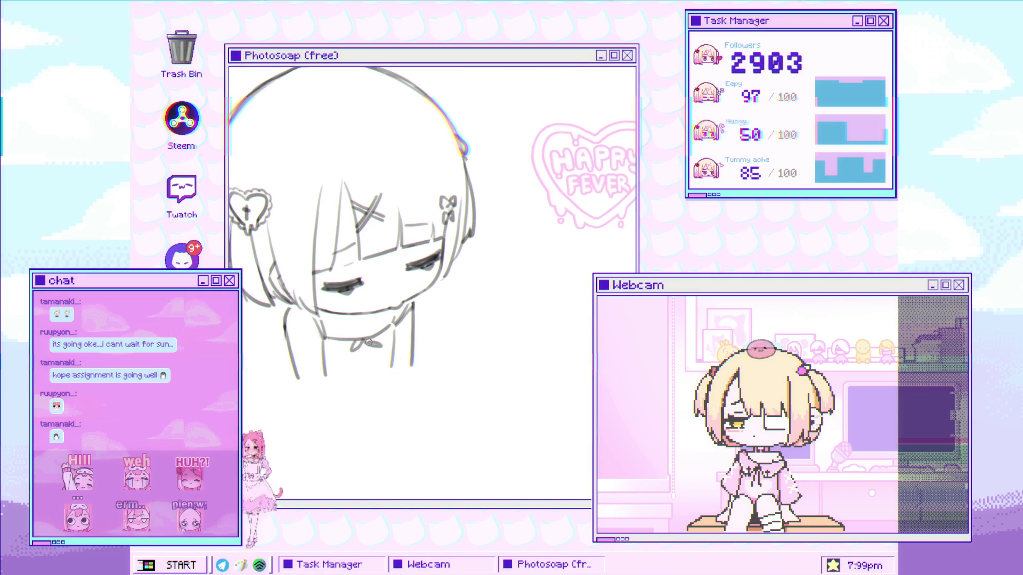
- Sketch a small curved bow below the chin at the collar, then zoom in on the face
{"action": "left_click_drag", "start_coordinate": [356, 349], "coordinate": [367, 344]}
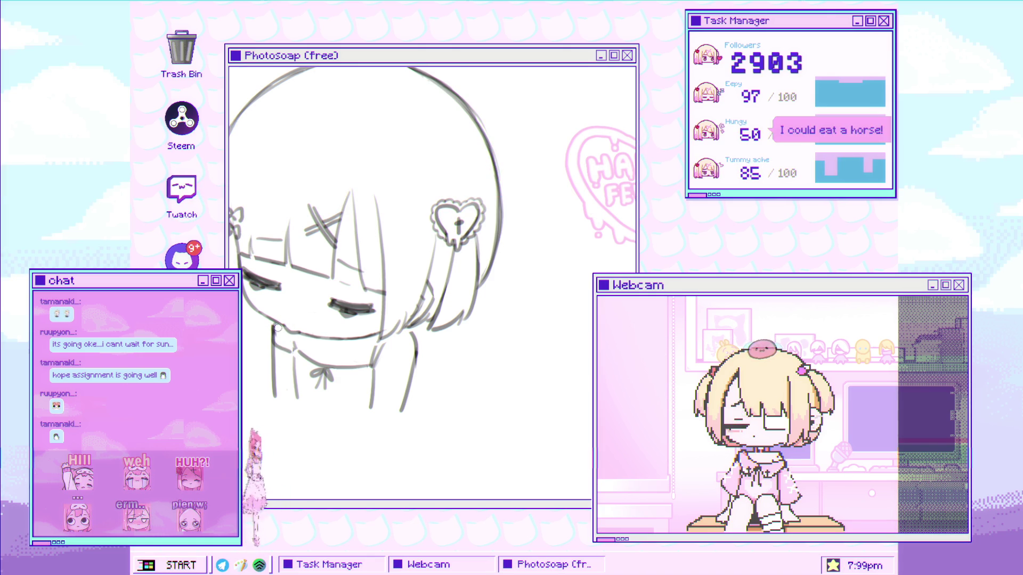
{"action": "left_click", "coordinate": [307, 349]}
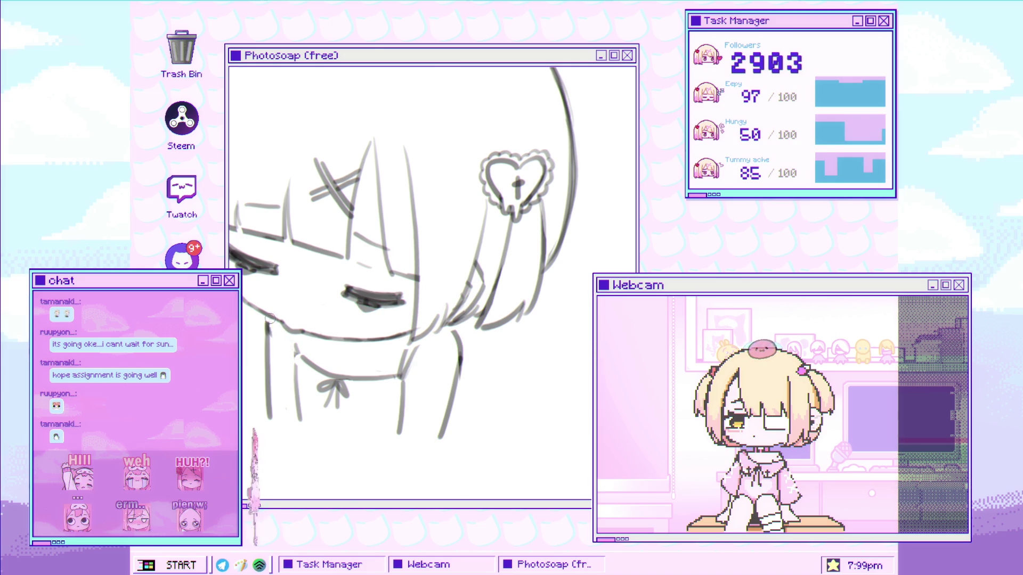
- Zoom out over the sheet and select the left girl's head sketch with a bounding box
{"action": "scroll", "coordinate": [307, 351], "scroll_direction": "down", "scroll_amount": 3}
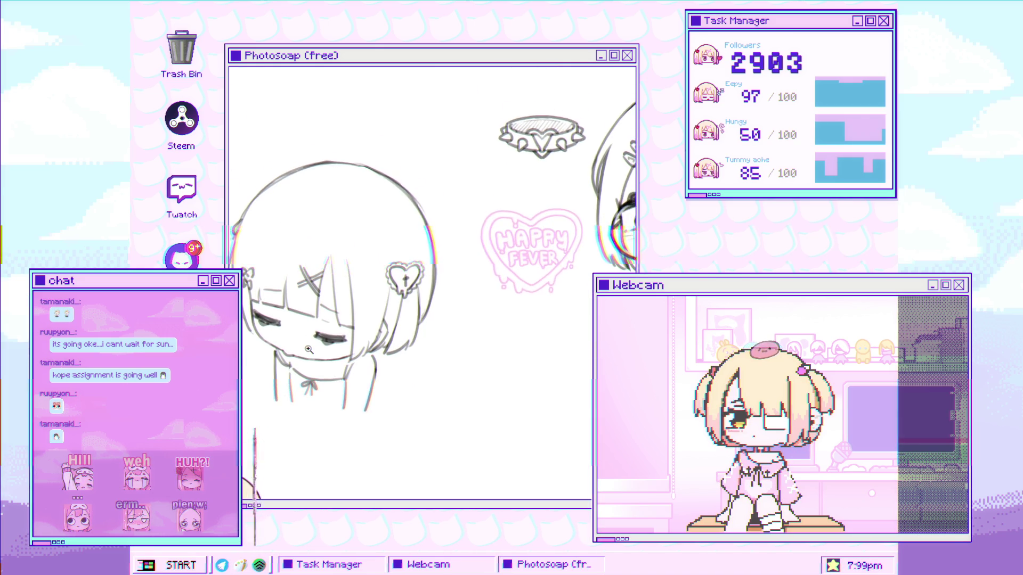
{"action": "scroll", "coordinate": [308, 351], "scroll_direction": "up", "scroll_amount": 1}
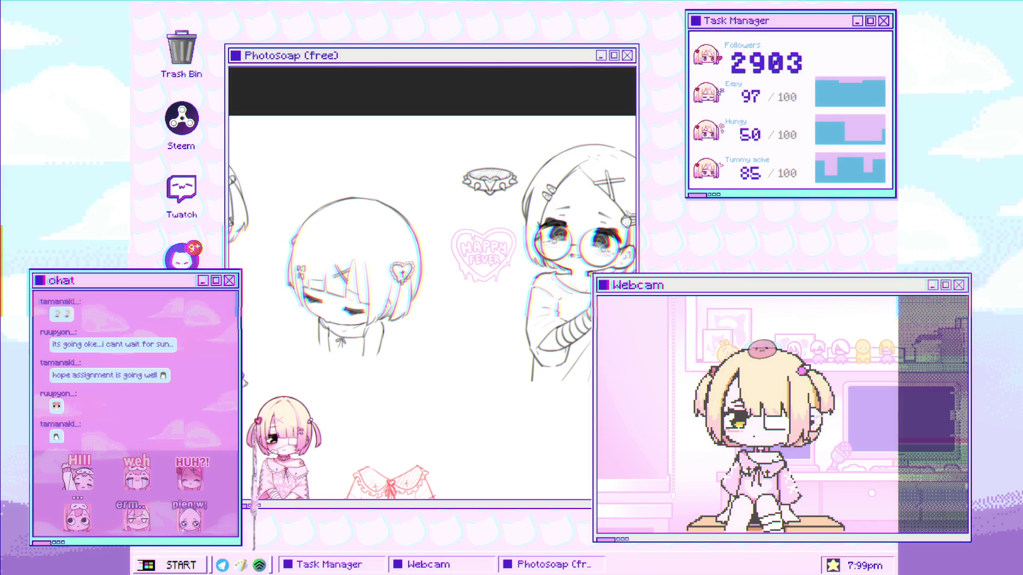
{"action": "left_click", "coordinate": [358, 267]}
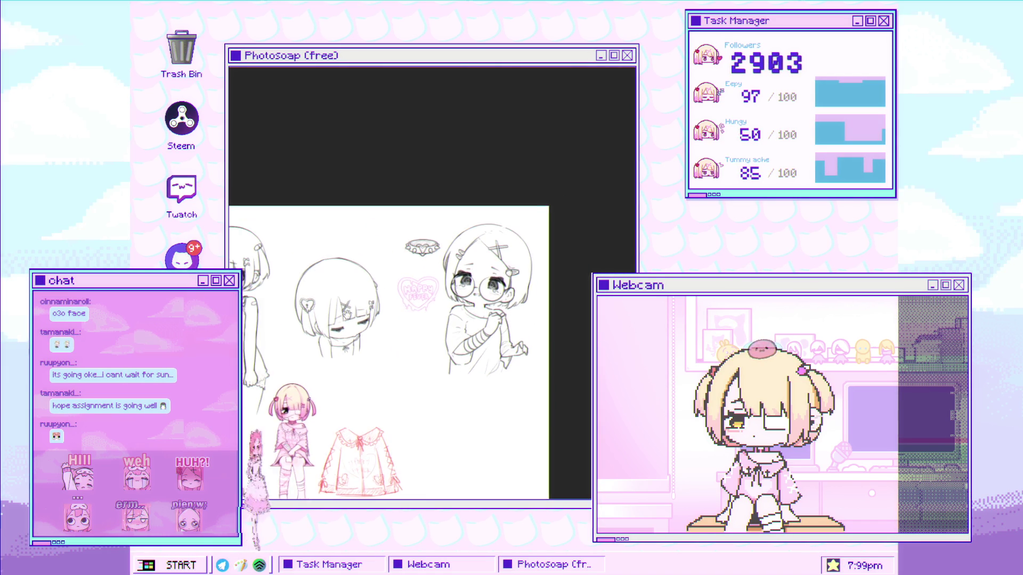
{"action": "left_click", "coordinate": [374, 316]}
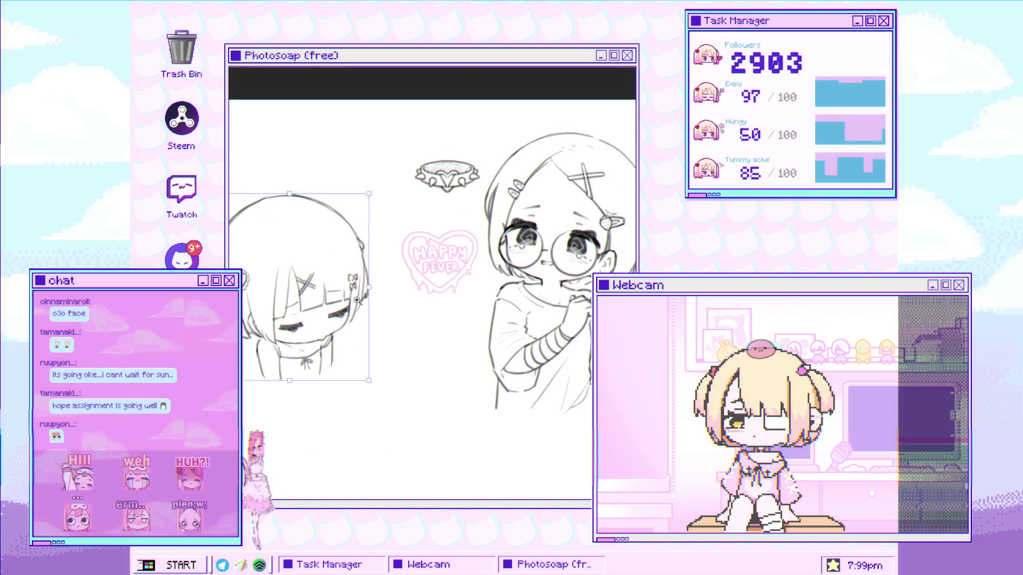